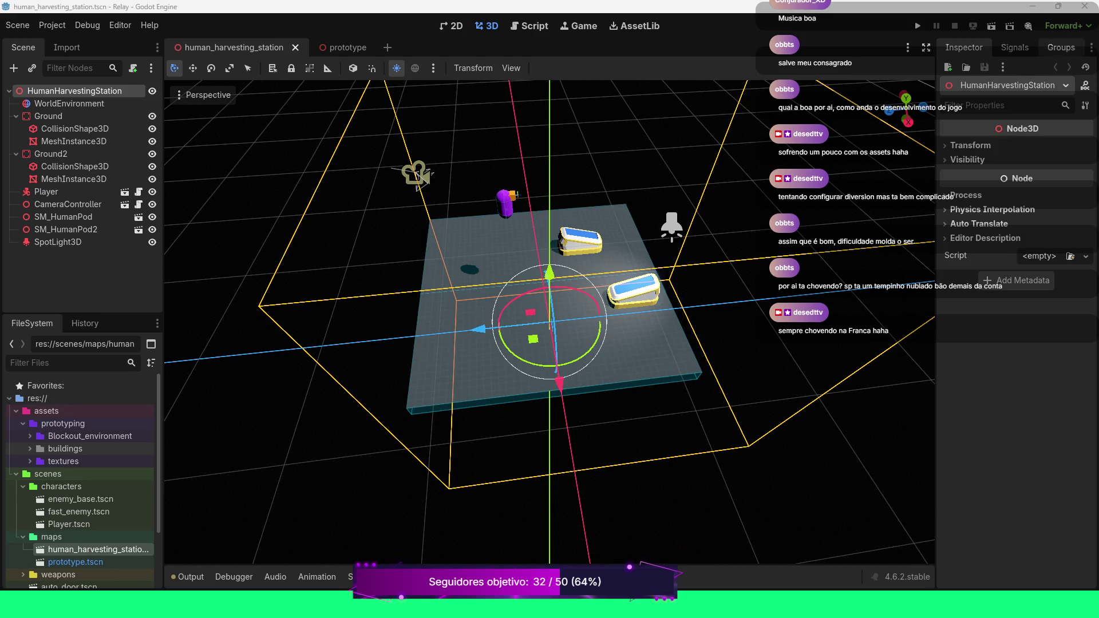
Close the Godot editor so the Relay project can be reopened
{"action": "left_click", "coordinate": [1085, 6]}
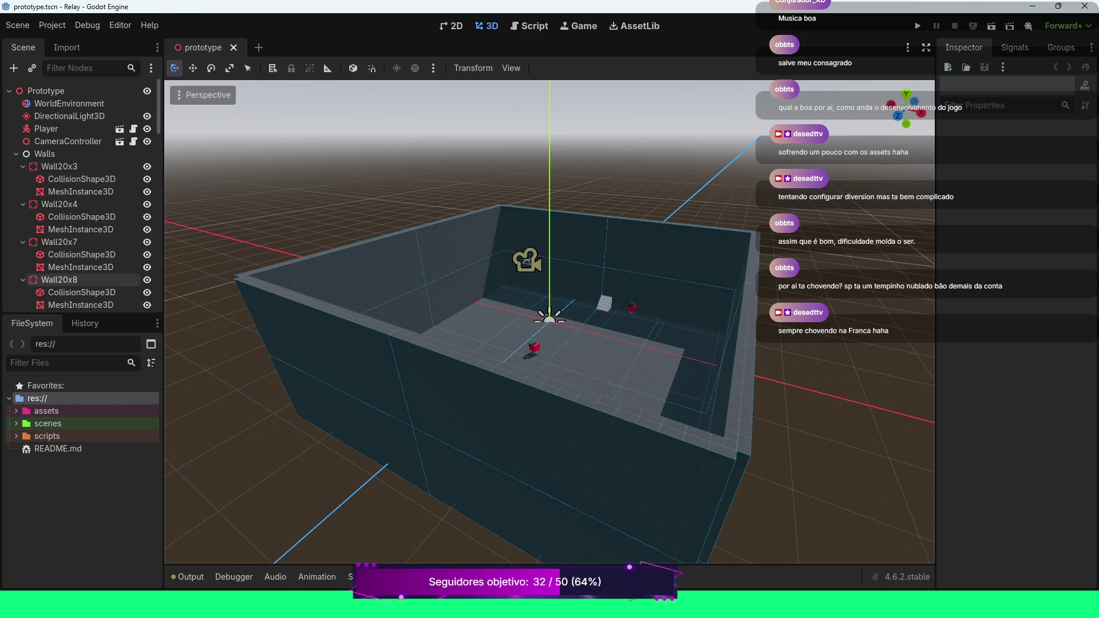
Open human_harvesting_station.tscn from scenes > maps and look over the platform and pods
{"action": "scroll", "coordinate": [80, 229], "scroll_direction": "down", "scroll_amount": 3}
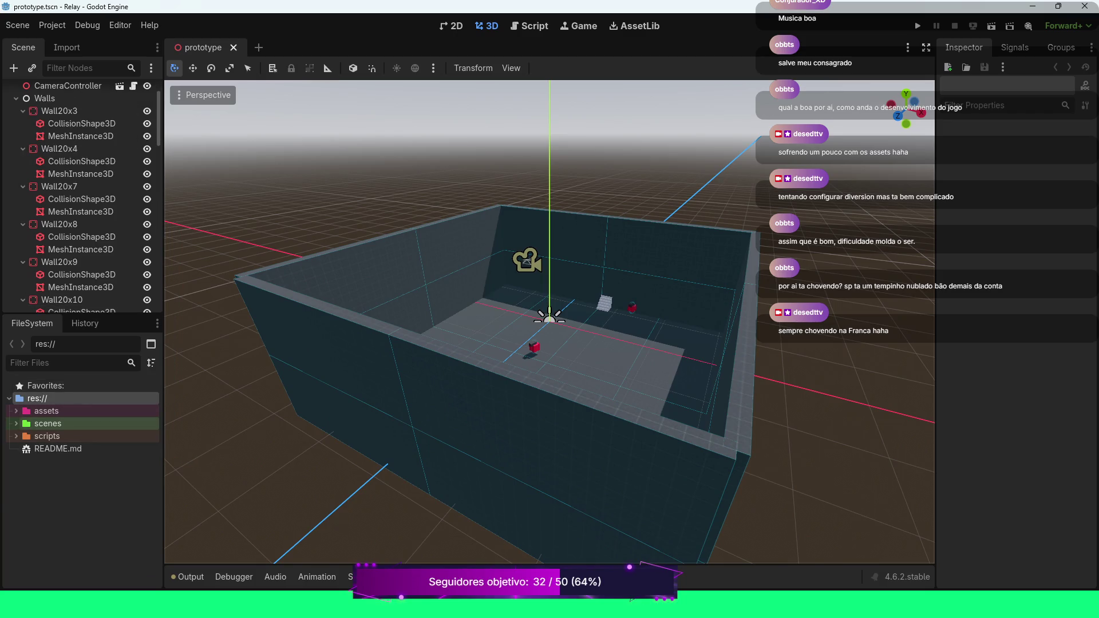
{"action": "left_click", "coordinate": [16, 424]}
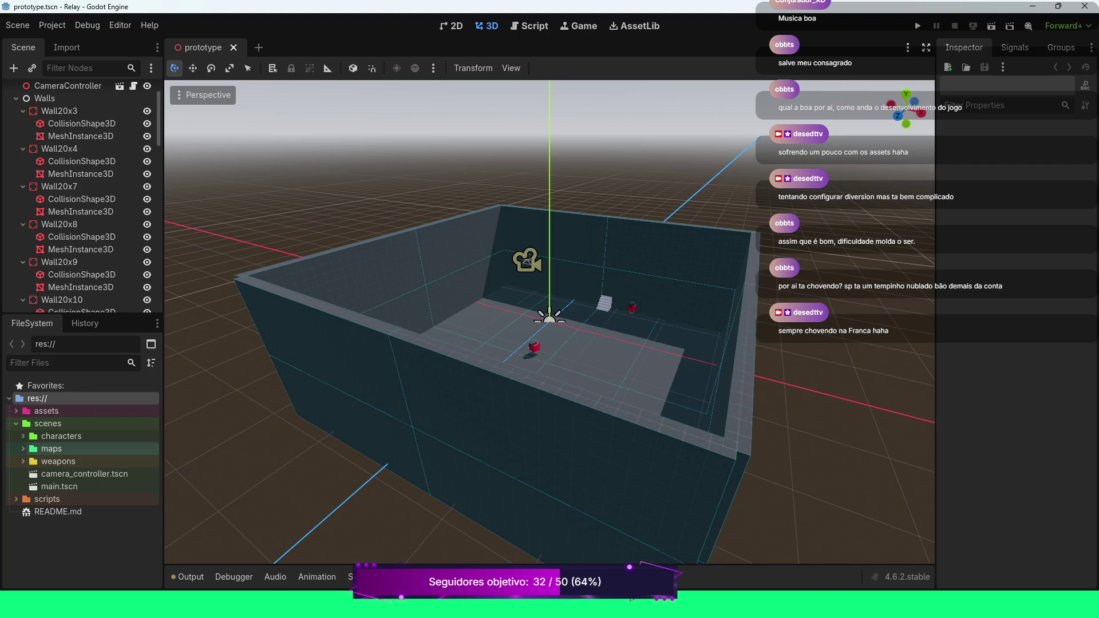
{"action": "left_click", "coordinate": [23, 449]}
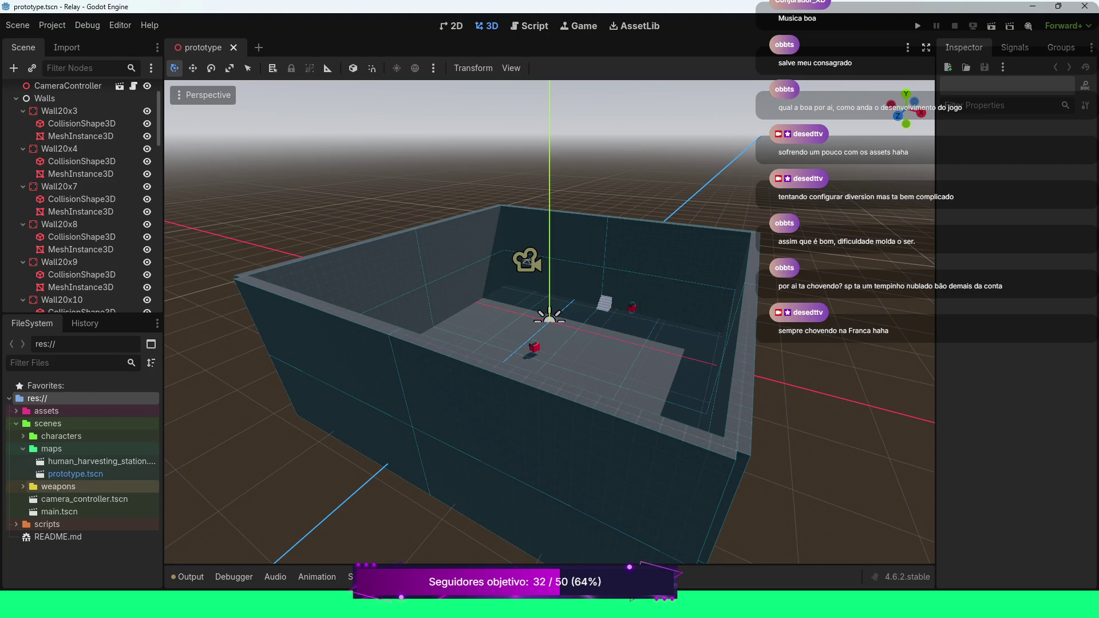
{"action": "double_click", "coordinate": [97, 462]}
{"action": "scroll", "coordinate": [550, 321], "scroll_direction": "down", "scroll_amount": 10}
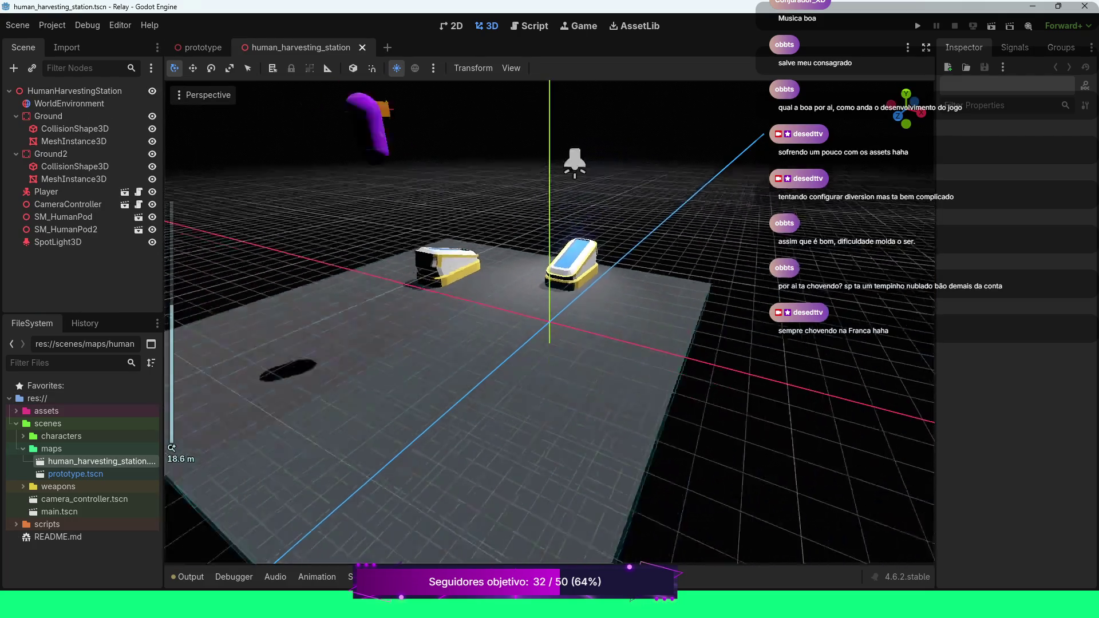
{"action": "scroll", "coordinate": [550, 321], "scroll_direction": "down", "scroll_amount": 2}
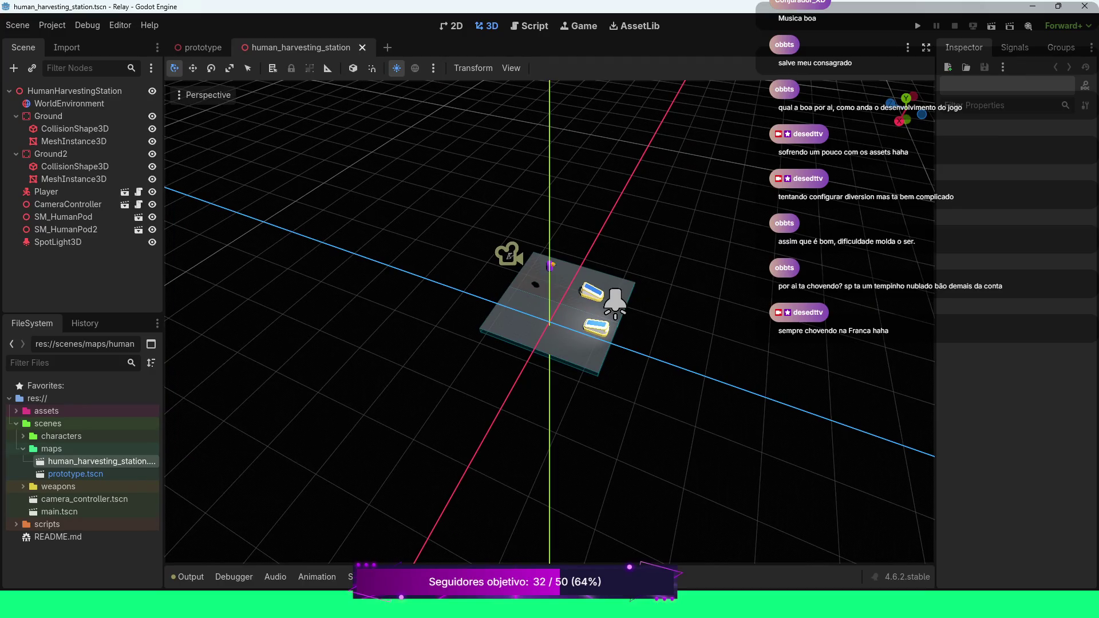
{"action": "scroll", "coordinate": [549, 321], "scroll_direction": "up", "scroll_amount": 2}
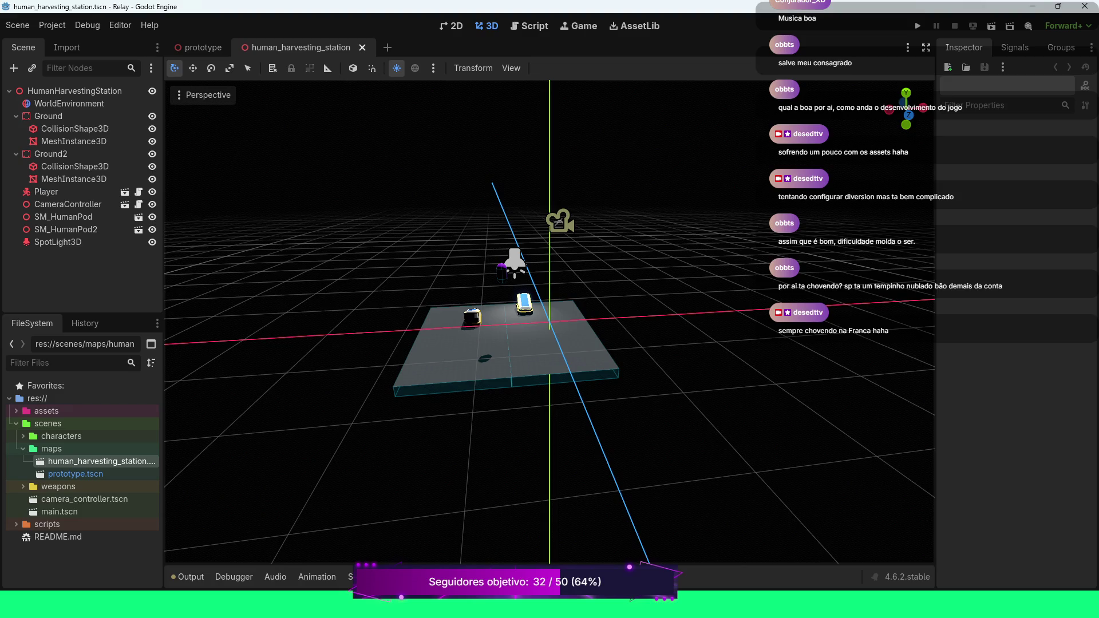
Run human_harvesting_station in-game to check lighting, stop it, then orbit around the platform
{"action": "left_click", "coordinate": [991, 25]}
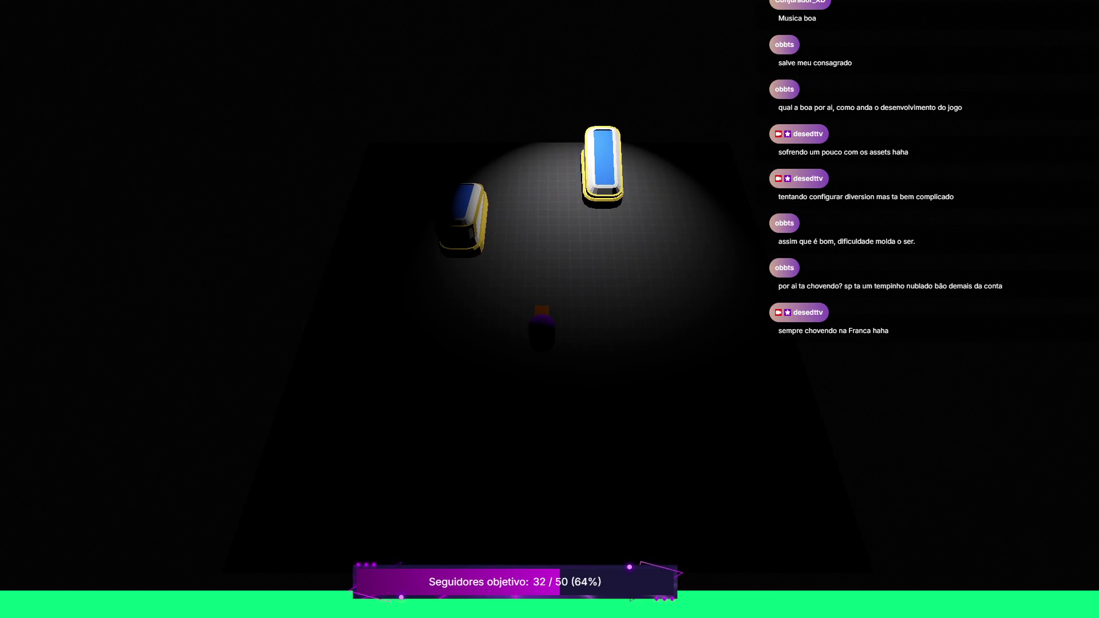
{"action": "key", "text": "Escape"}
{"action": "left_click_drag", "start_coordinate": [549, 258], "coordinate": [658, 258]}
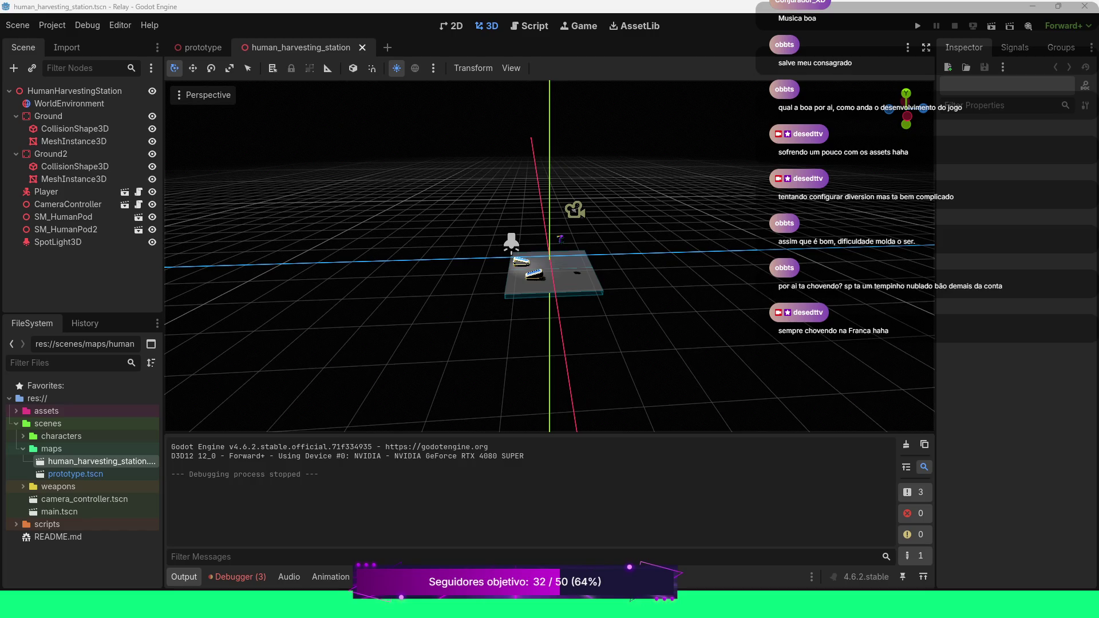
{"action": "scroll", "coordinate": [550, 257], "scroll_direction": "down", "scroll_amount": 3}
{"action": "left_click_drag", "start_coordinate": [907, 109], "coordinate": [816, 109]}
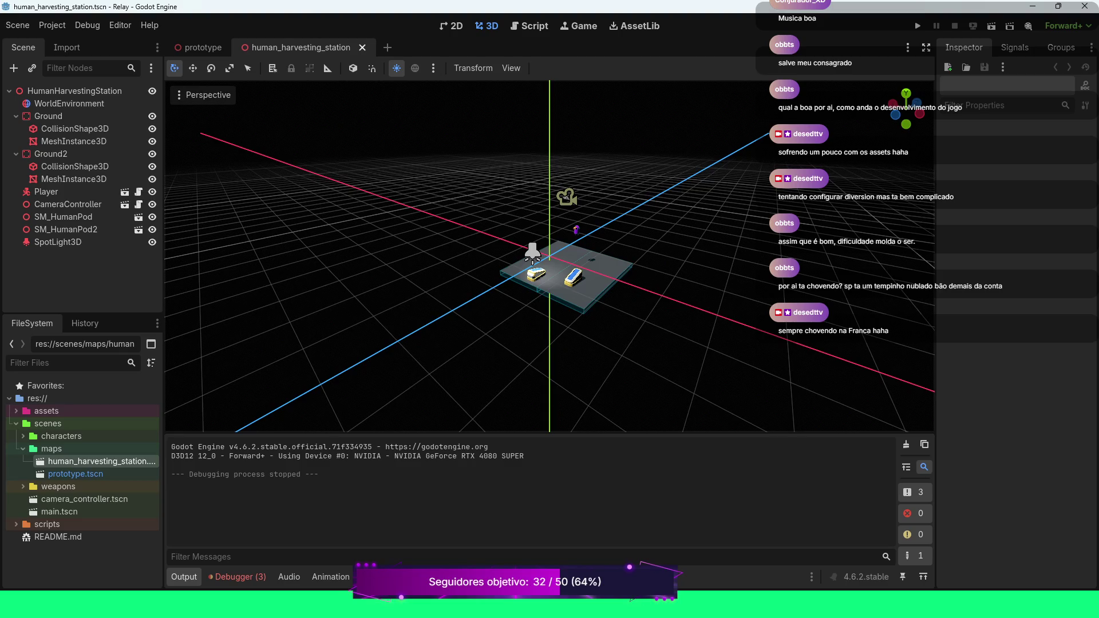
{"action": "key", "text": "super"}
Launch Flameshot from the Windows Start menu search
{"action": "type", "text": "flex"}
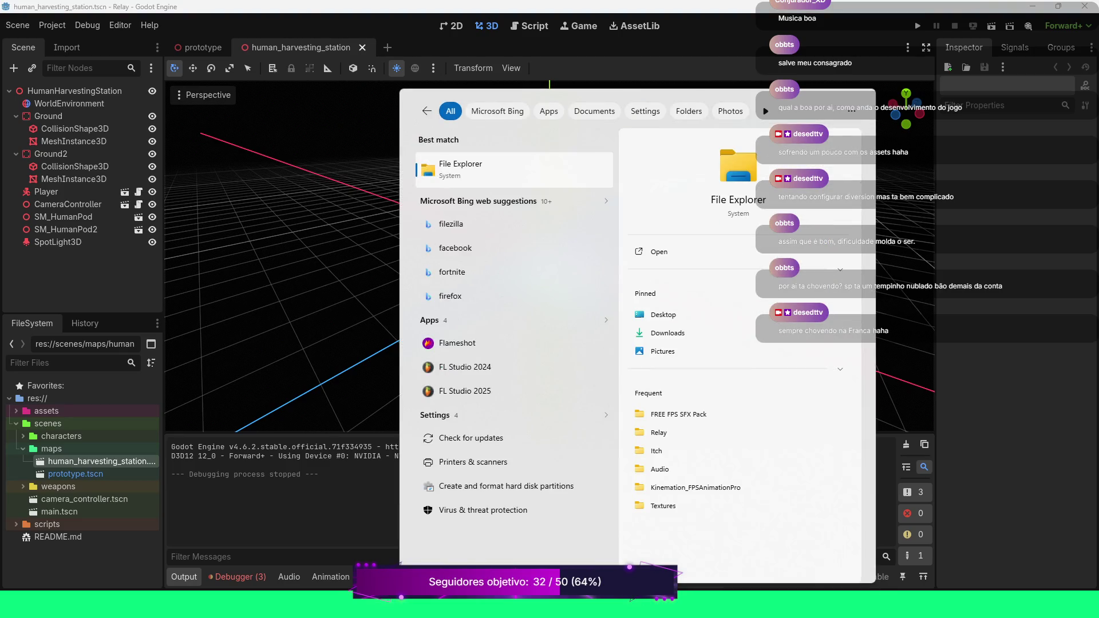
{"action": "key", "text": "BackSpace"}
{"action": "key", "text": "BackSpace"}
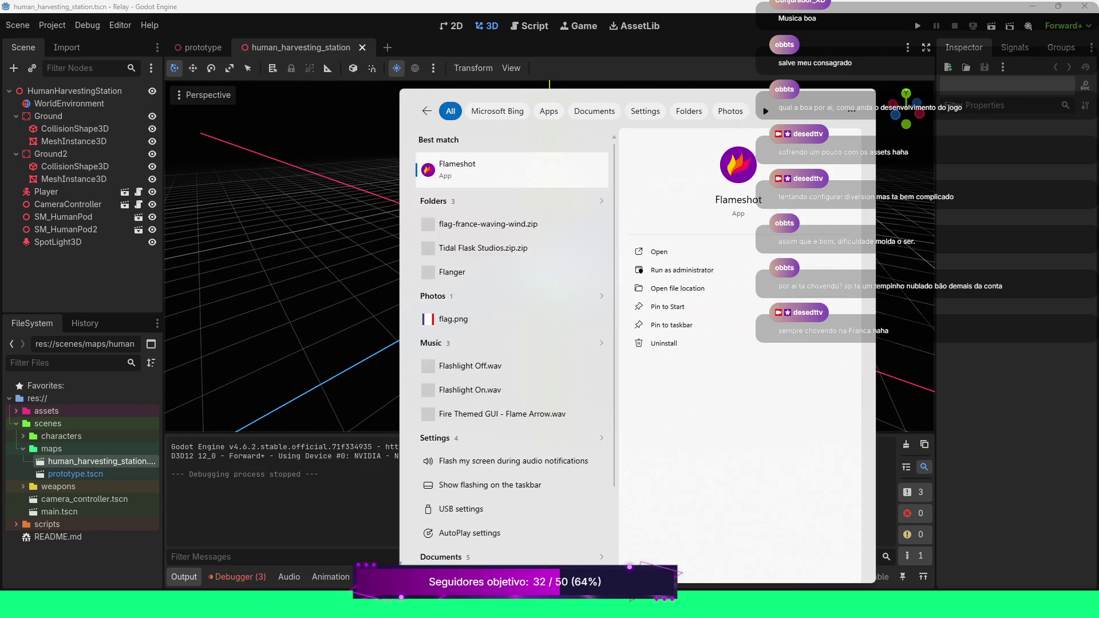
{"action": "key", "text": "Return"}
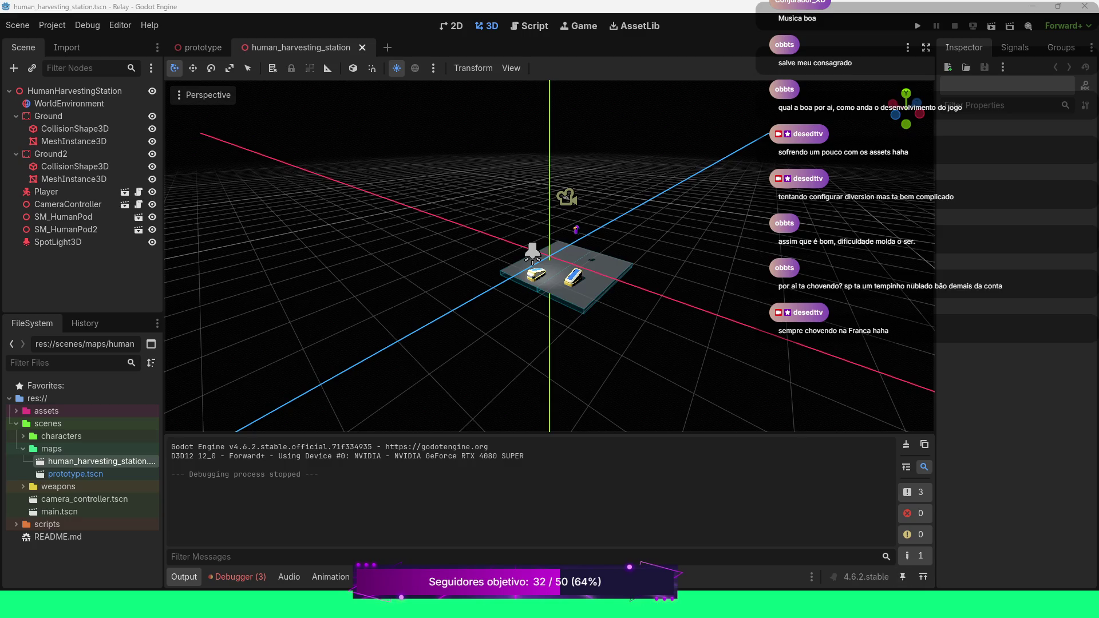
Capture nearly the whole screen with Flameshot and copy it to the clipboard
{"action": "key", "text": "super+d"}
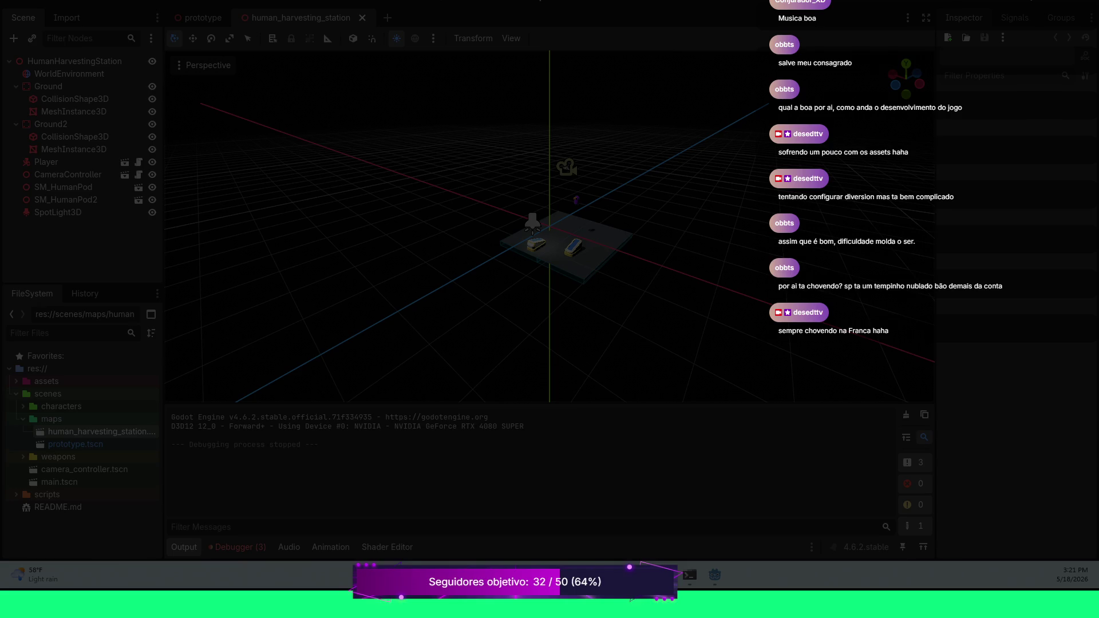
{"action": "mouse_move", "coordinate": [9, 9]}
{"action": "left_mouse_down"}
{"action": "mouse_move", "coordinate": [762, 450]}
{"action": "mouse_move", "coordinate": [1096, 513]}
{"action": "mouse_move", "coordinate": [1096, 557]}
{"action": "left_mouse_up"}
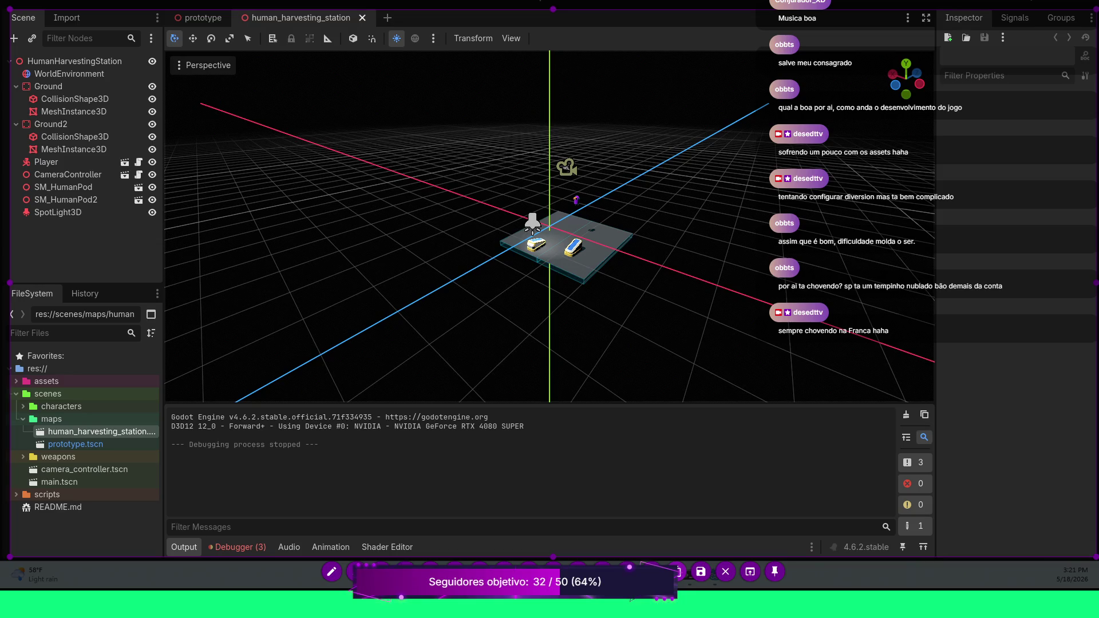
{"action": "key", "text": "ctrl+c"}
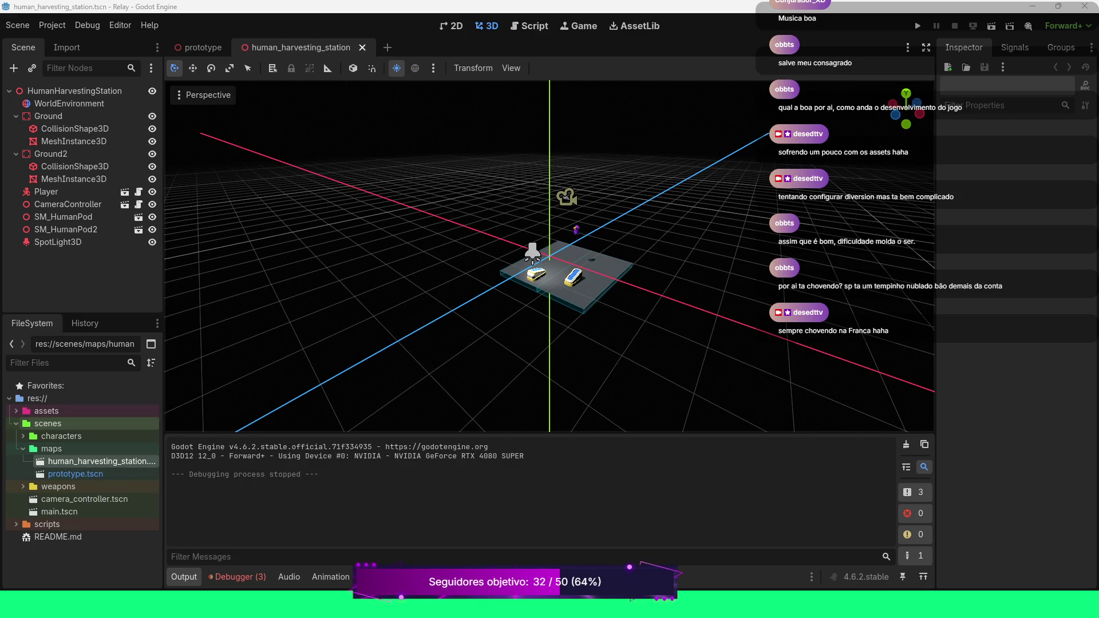
Expand assets > prototyping > Blockout_environment in the FileSystem dock to list its meshes
{"action": "left_click", "coordinate": [16, 411]}
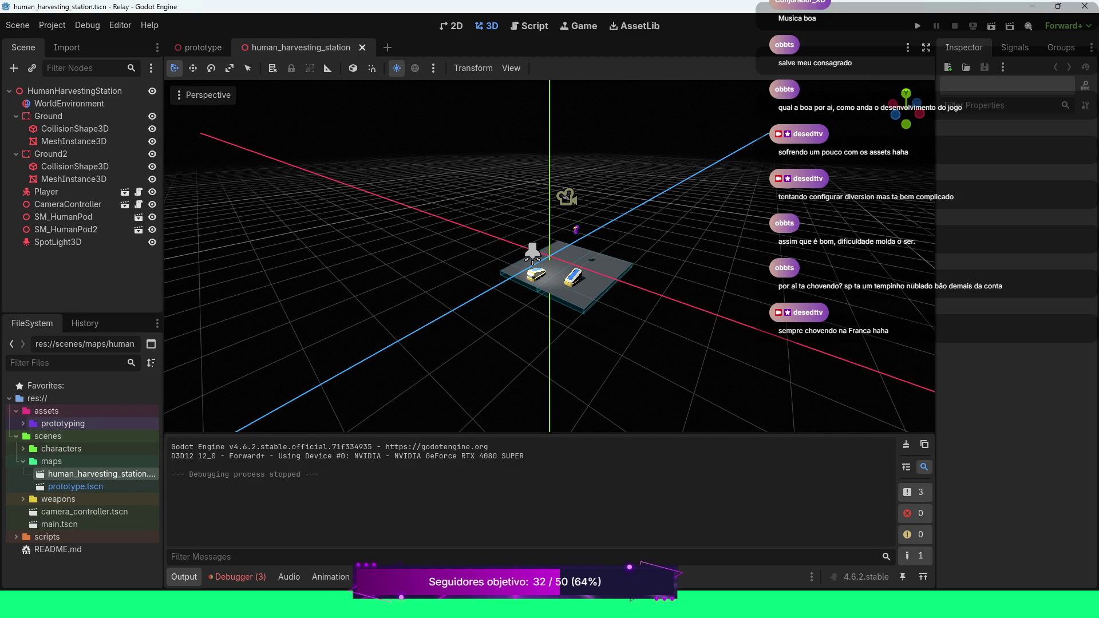
{"action": "left_click", "coordinate": [23, 423]}
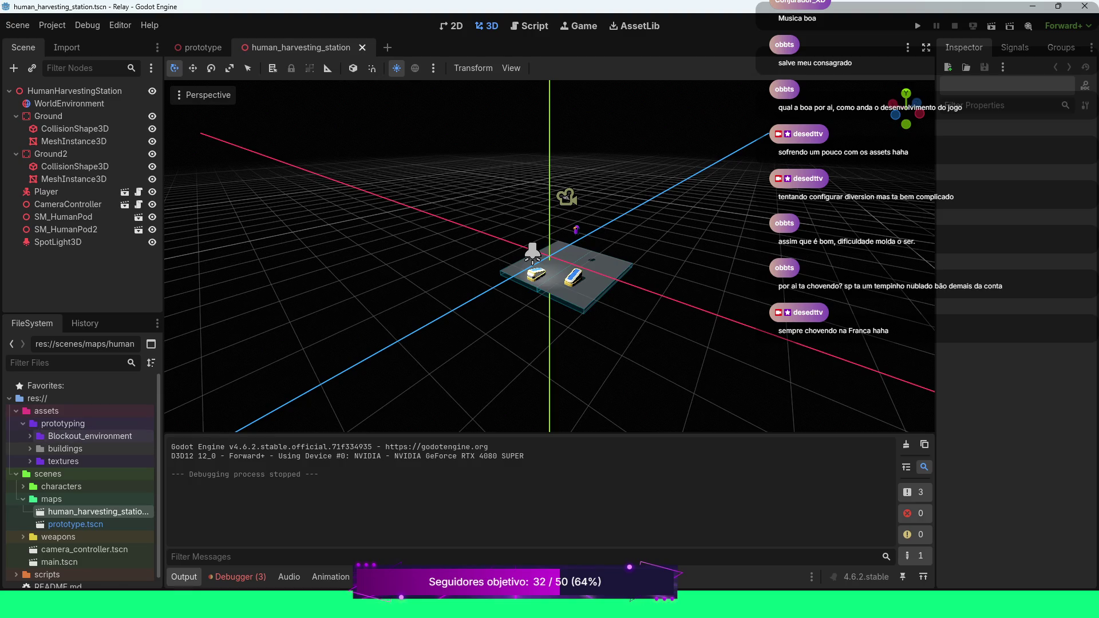
{"action": "left_click", "coordinate": [30, 436]}
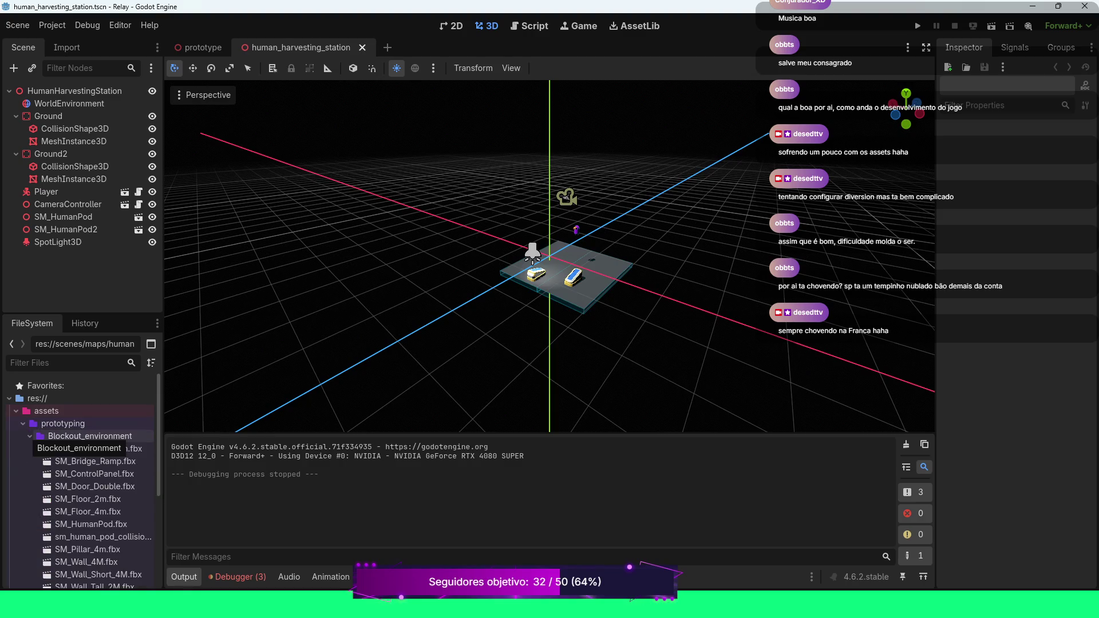
{"action": "scroll", "coordinate": [86, 486], "scroll_direction": "down", "scroll_amount": 2}
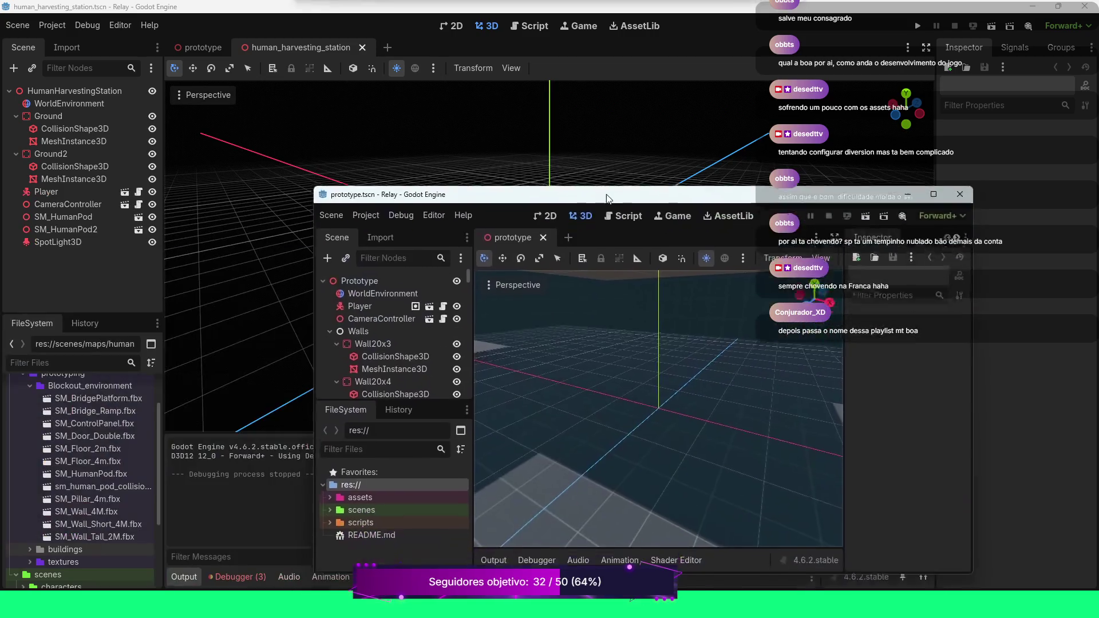
Close the human harvesting station window and maximize the prototype.tscn editor window
{"action": "left_click", "coordinate": [1085, 6]}
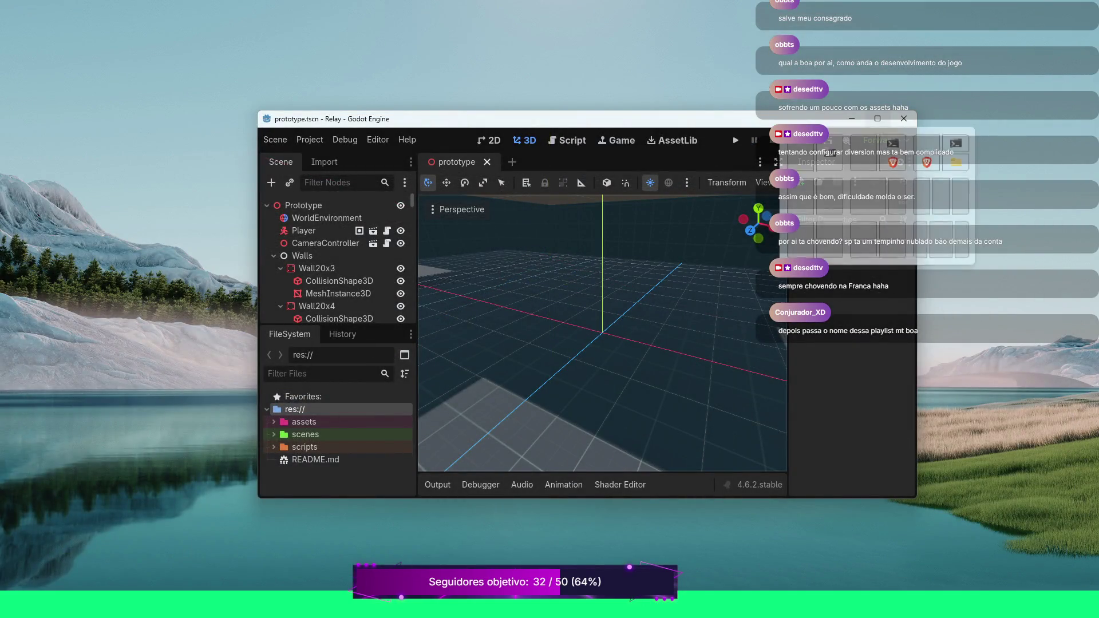
{"action": "left_click", "coordinate": [877, 118]}
{"action": "scroll", "coordinate": [86, 220], "scroll_direction": "down", "scroll_amount": 3}
{"action": "scroll", "coordinate": [86, 219], "scroll_direction": "down", "scroll_amount": 10}
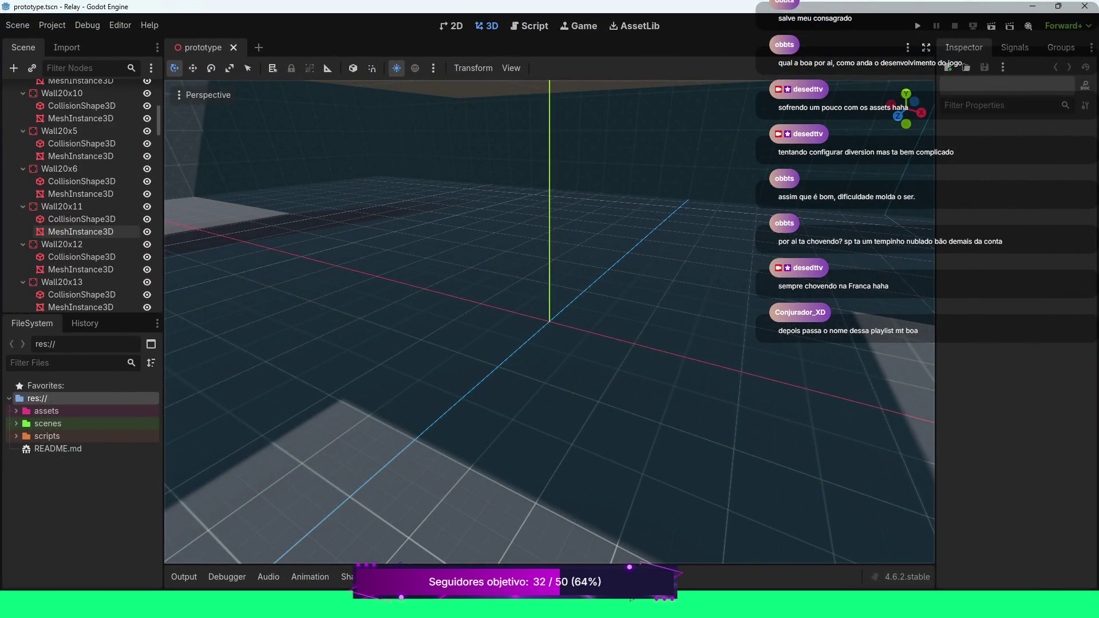
Zoom and orbit the 3D viewport to view the whole prototype level
{"action": "scroll", "coordinate": [401, 321], "scroll_direction": "up", "scroll_amount": 5}
{"action": "scroll", "coordinate": [550, 321], "scroll_direction": "down", "scroll_amount": 10}
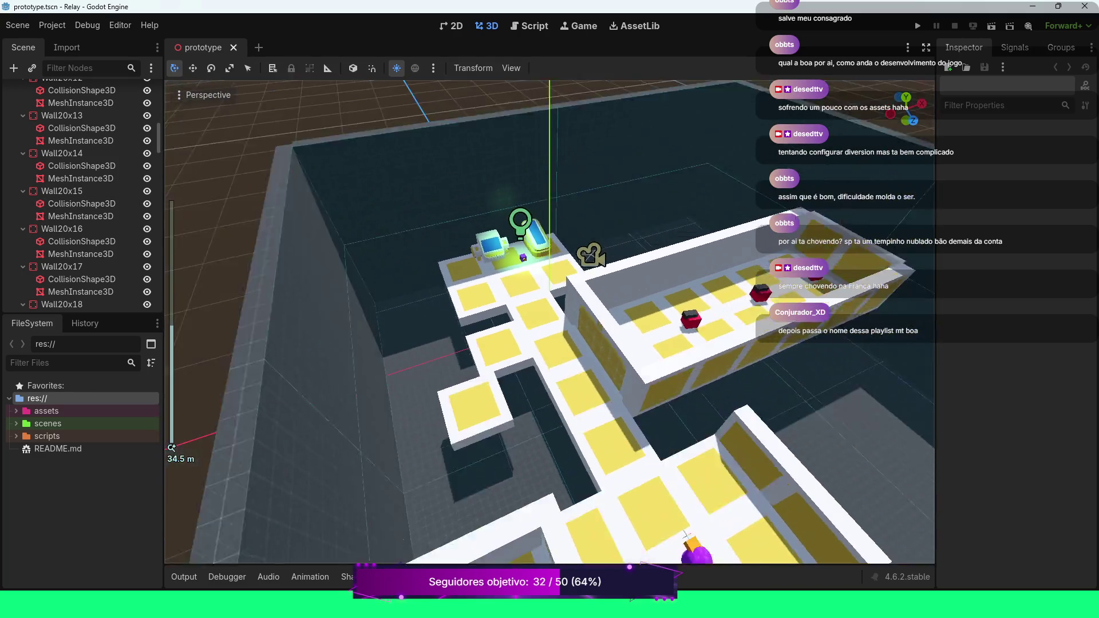
{"action": "mouse_move", "coordinate": [549, 321]}
{"action": "left_mouse_down"}
{"action": "mouse_move", "coordinate": [779, 320]}
{"action": "mouse_move", "coordinate": [573, 321]}
{"action": "mouse_move", "coordinate": [612, 320]}
{"action": "left_mouse_up"}
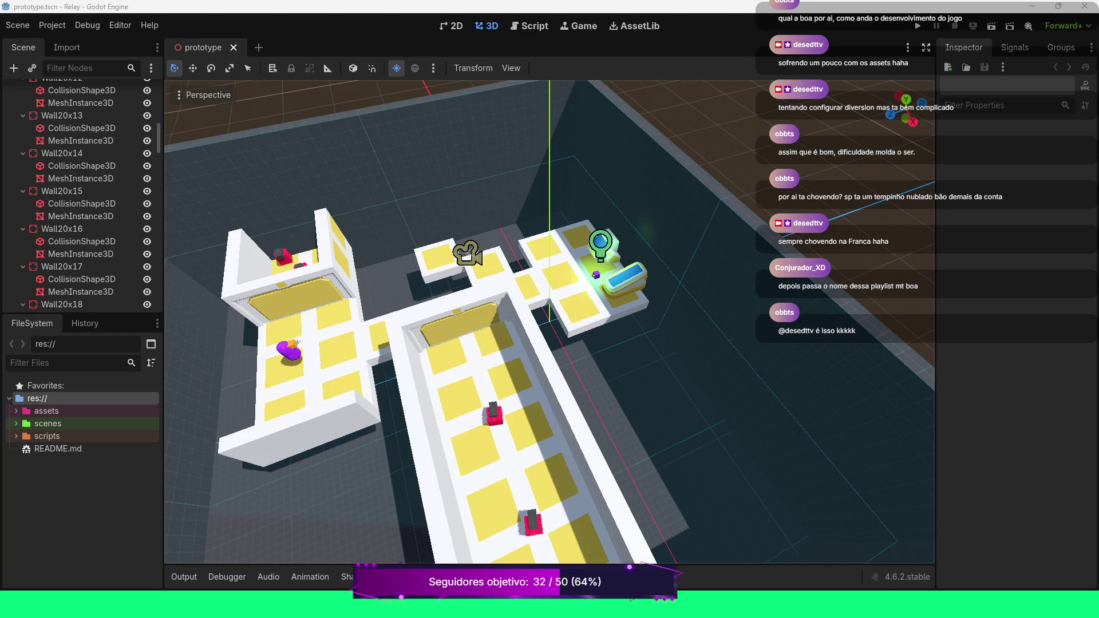
Switch to the desktop, then bring the prototype editor back to full screen
{"action": "key", "text": "super+d"}
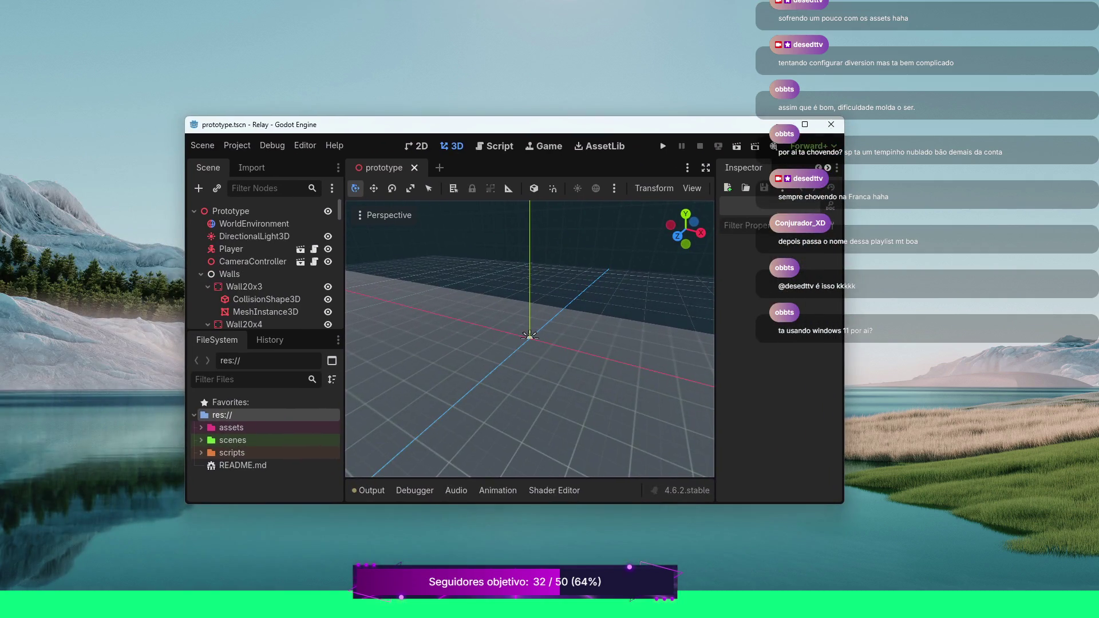
{"action": "left_click", "coordinate": [804, 124]}
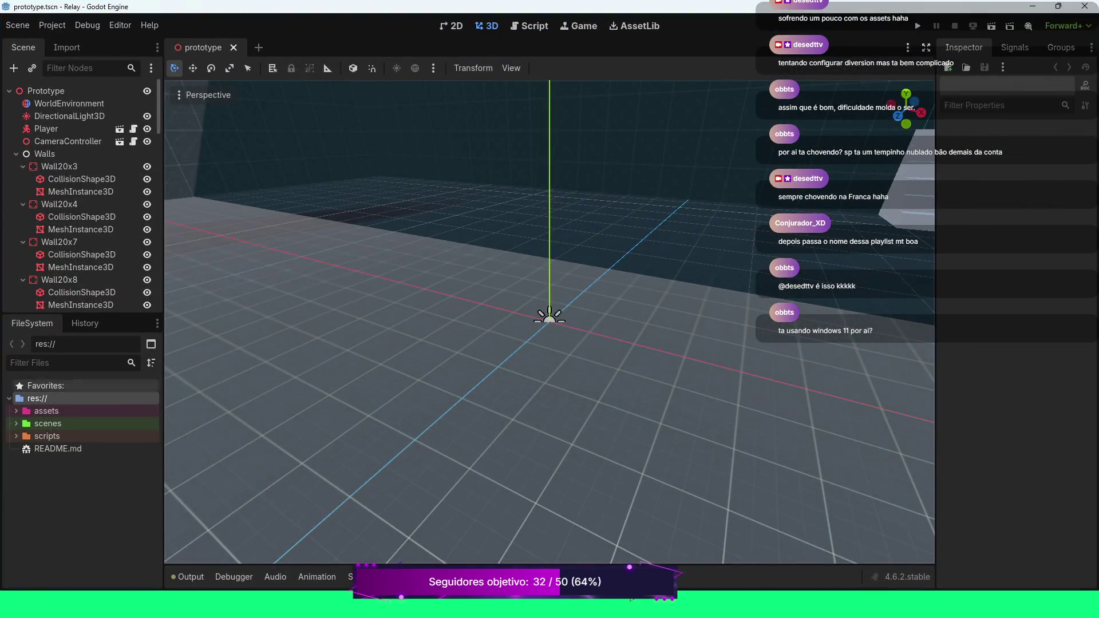
{"action": "scroll", "coordinate": [550, 321], "scroll_direction": "up", "scroll_amount": 2}
{"action": "scroll", "coordinate": [550, 320], "scroll_direction": "down", "scroll_amount": 10}
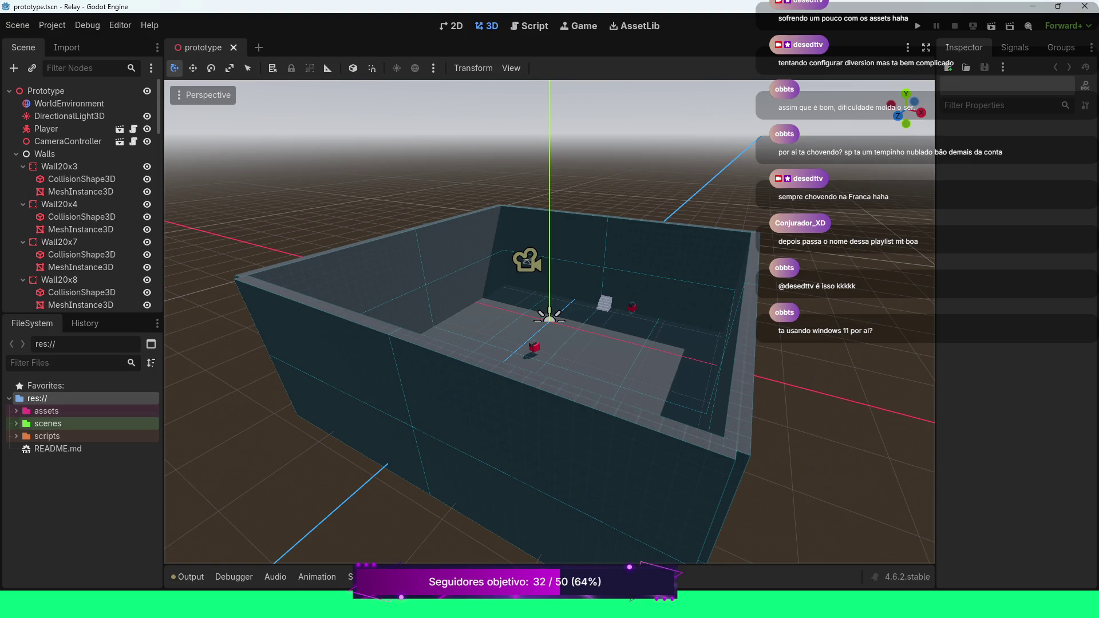
Open human_harvesting_station.tscn from scenes > maps, hitting the missing .lmbake dependency error
{"action": "left_click", "coordinate": [16, 424]}
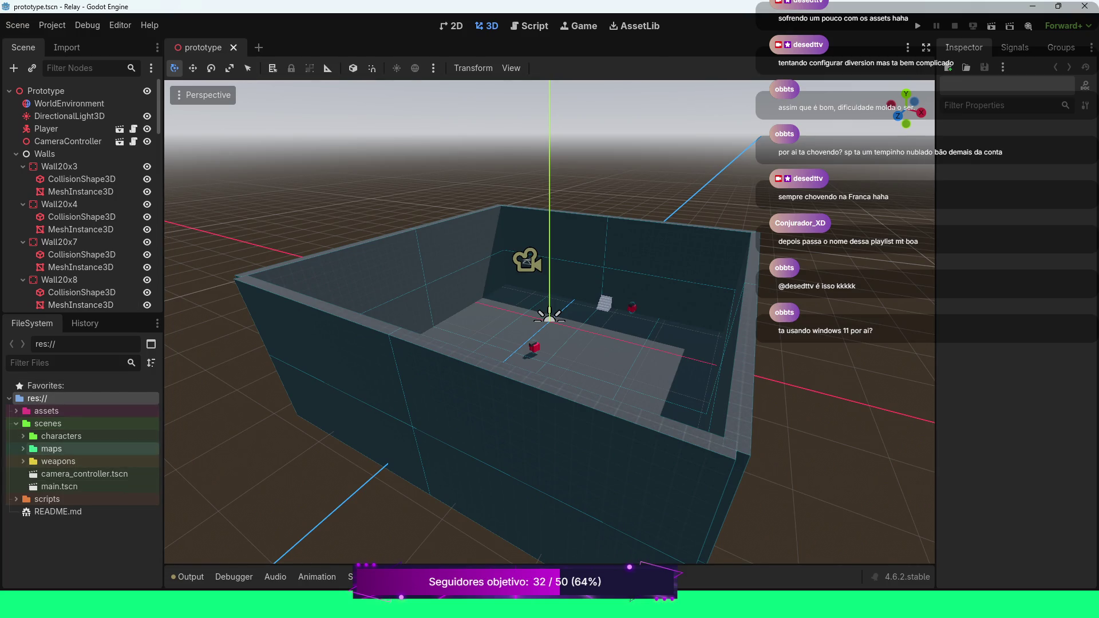
{"action": "left_click", "coordinate": [23, 449]}
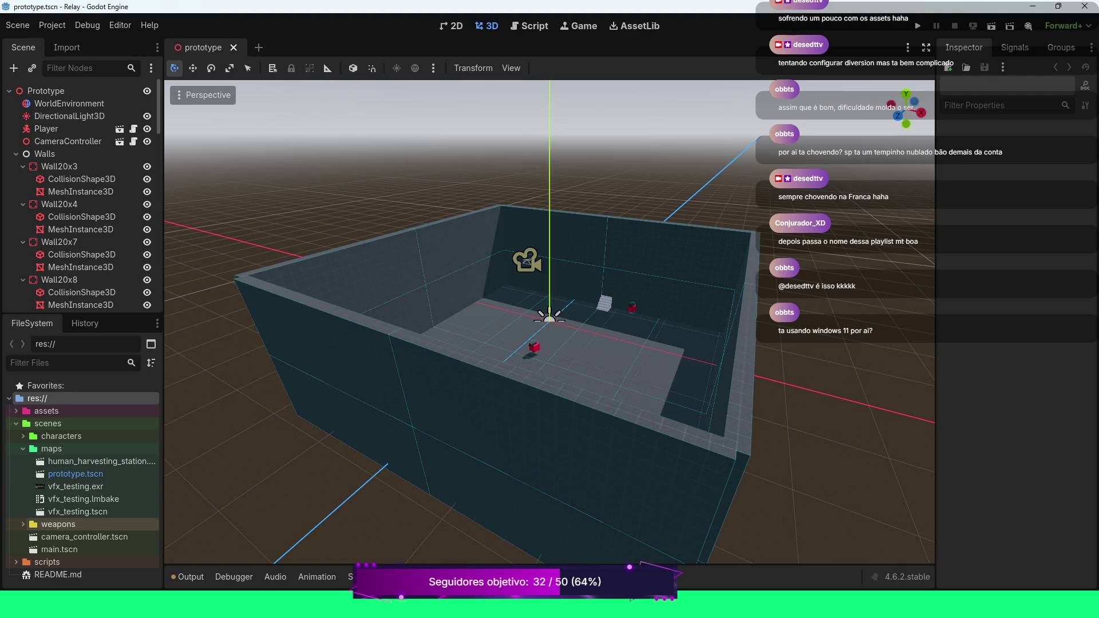
{"action": "double_click", "coordinate": [91, 462]}
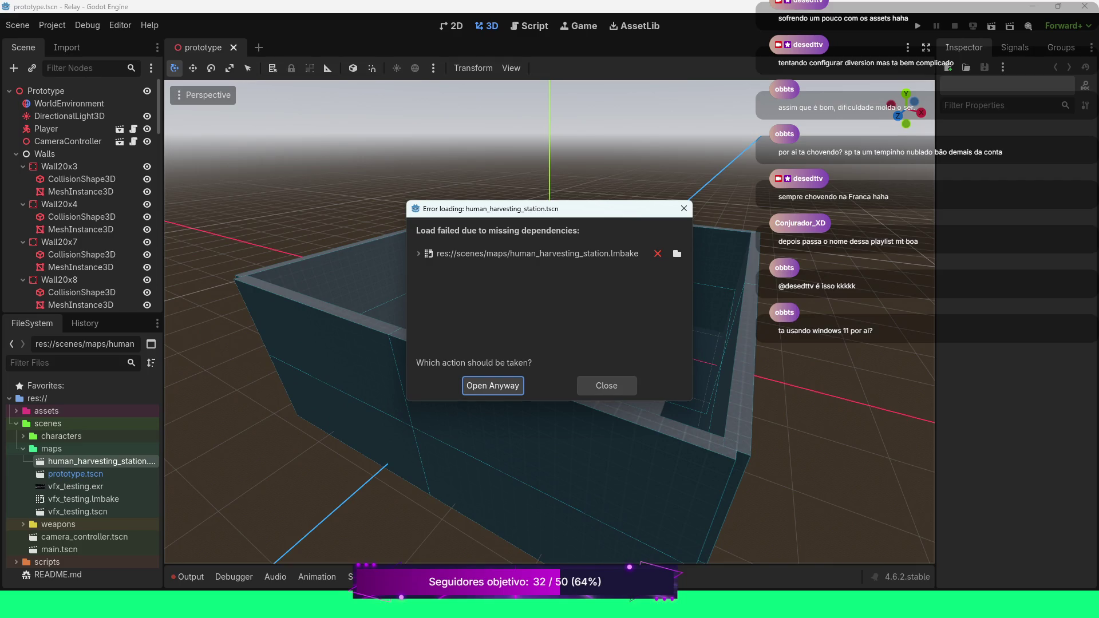
{"action": "left_click", "coordinate": [419, 253]}
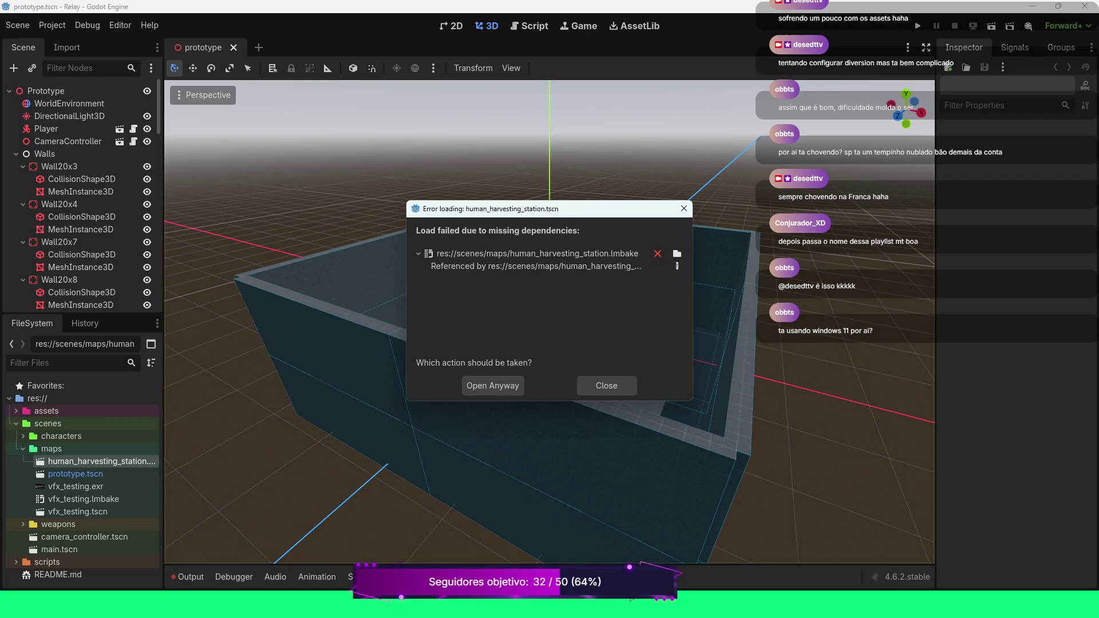
{"action": "left_click", "coordinate": [419, 253]}
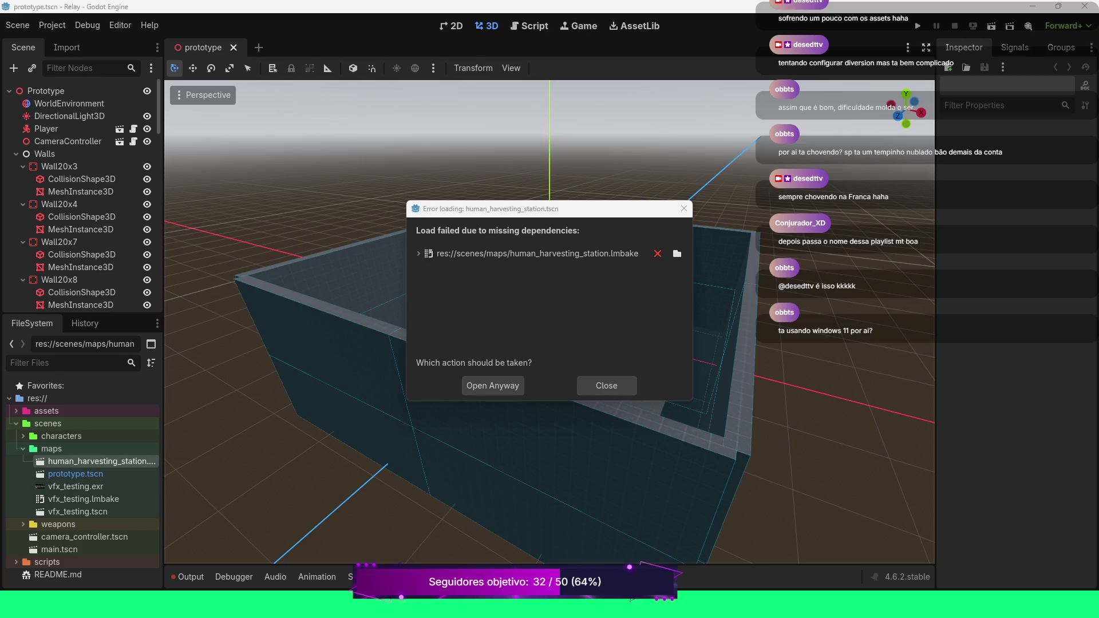
{"action": "left_click", "coordinate": [492, 385]}
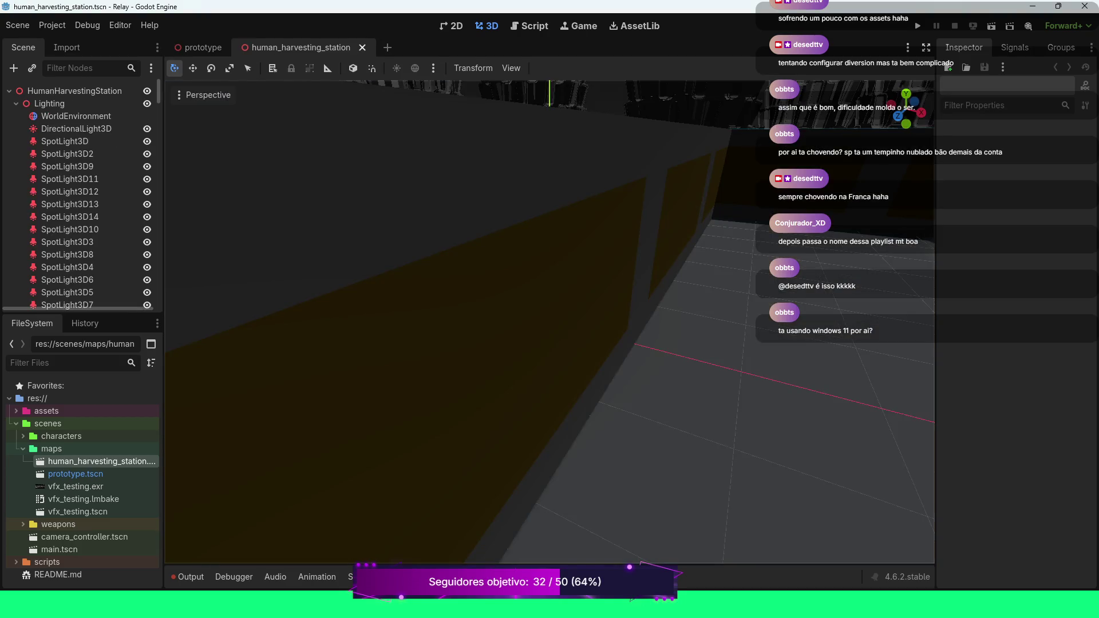
Zoom and orbit the 3D viewport around the harvesting station
{"action": "scroll", "coordinate": [550, 320], "scroll_direction": "down", "scroll_amount": 10}
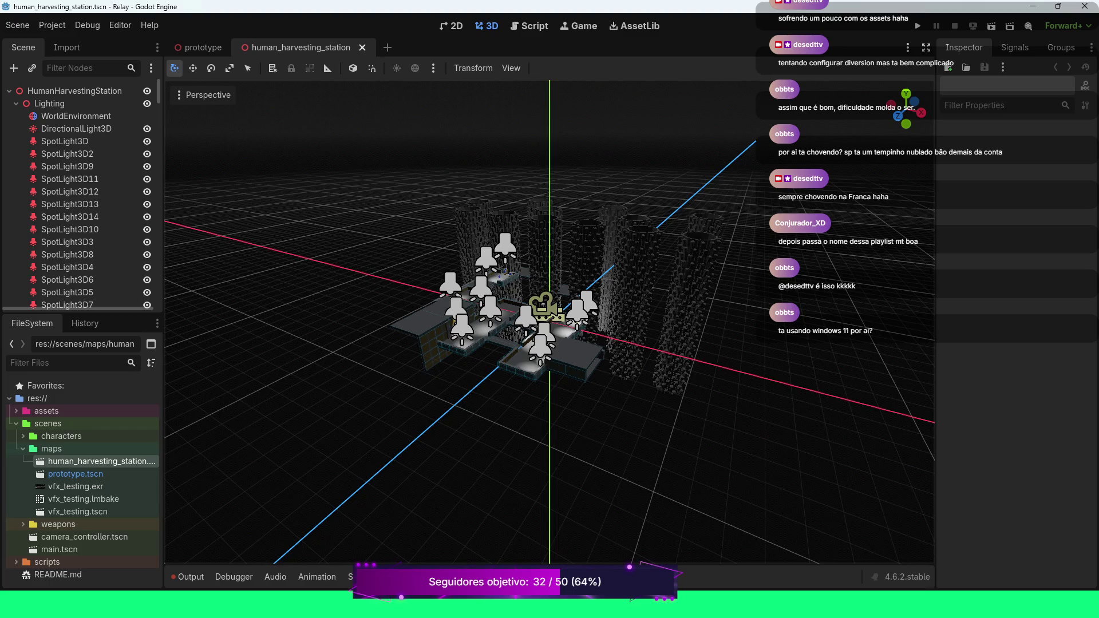
{"action": "scroll", "coordinate": [550, 320], "scroll_direction": "up", "scroll_amount": 10}
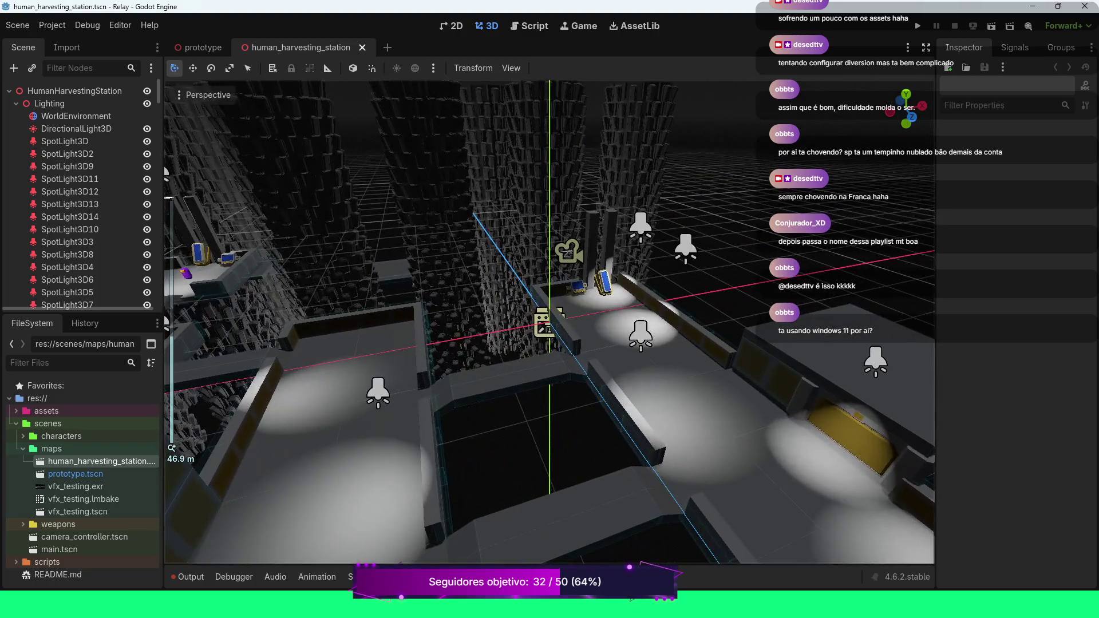
{"action": "scroll", "coordinate": [550, 321], "scroll_direction": "down", "scroll_amount": 5}
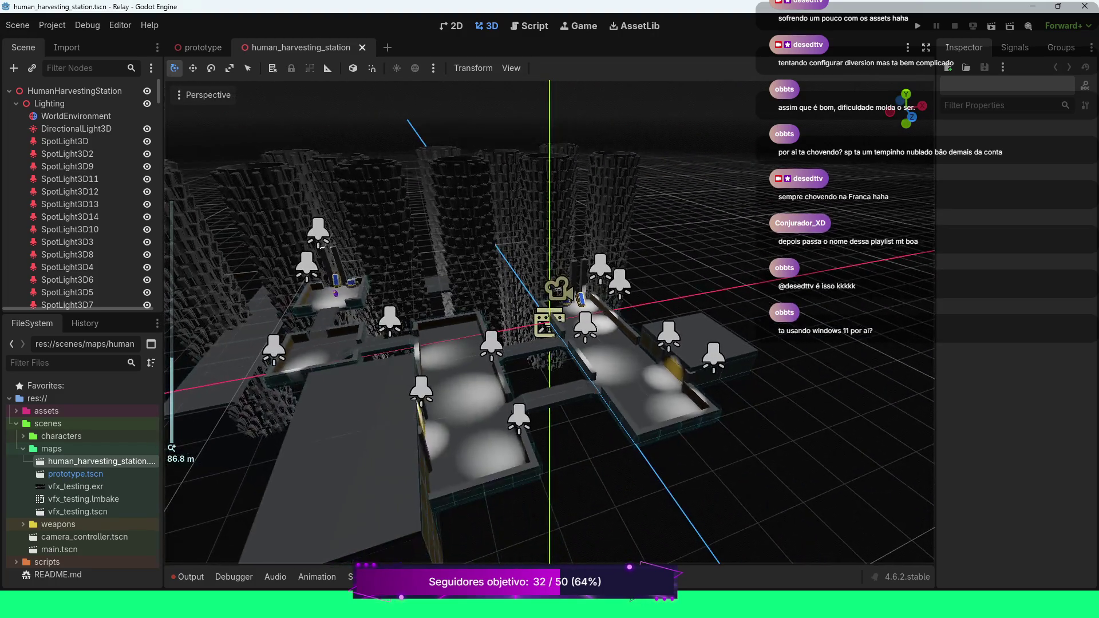
{"action": "key", "text": "KP_6"}
{"action": "key", "text": "KP_6"}
{"action": "key", "text": "KP_6"}
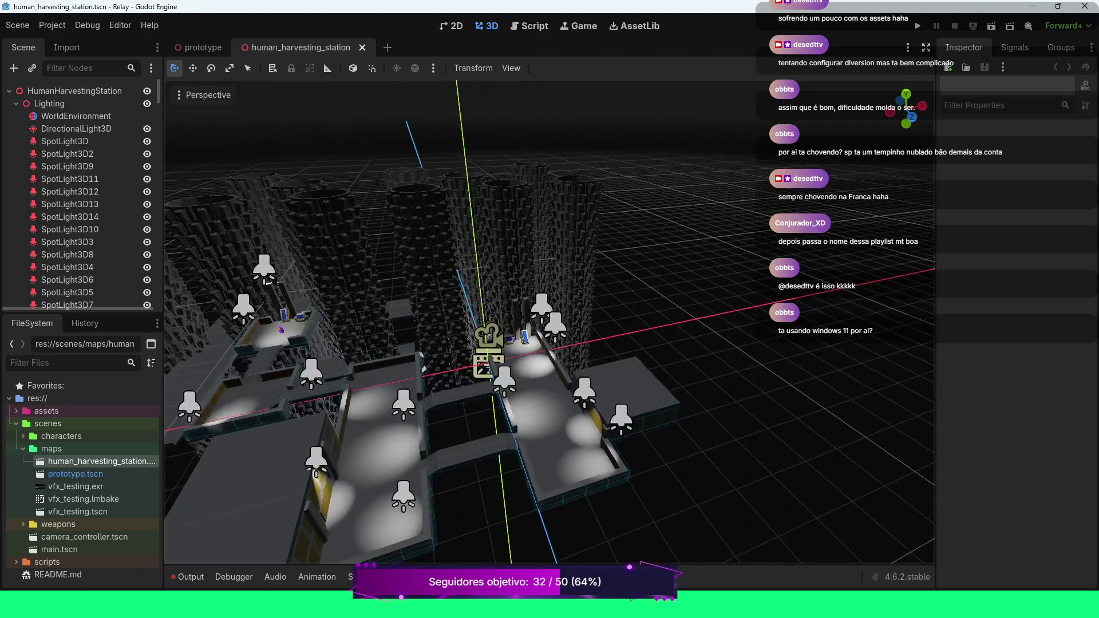
{"action": "key", "text": "KP_6"}
{"action": "key", "text": "KP_6"}
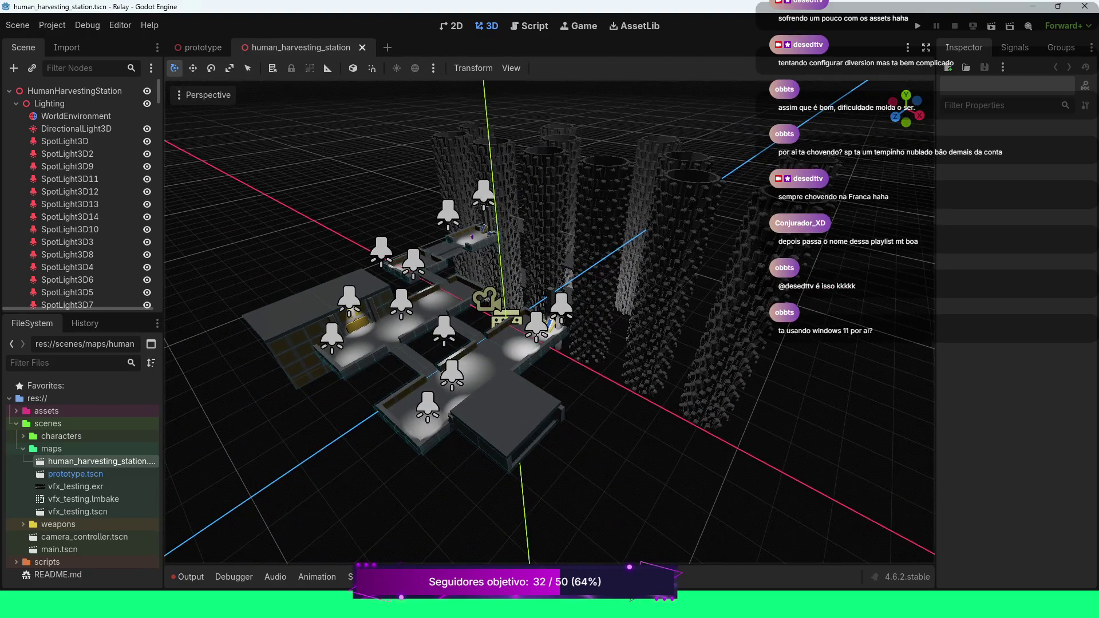
Preview the station in-game with F6, then stop it with F8
{"action": "key", "text": "F6"}
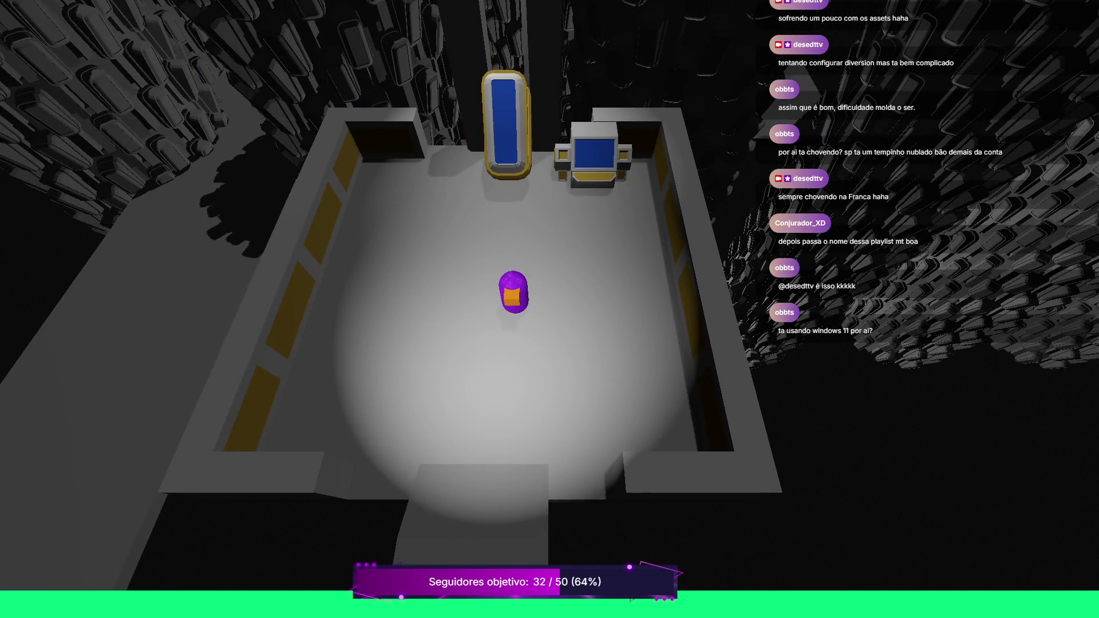
{"action": "key", "text": "F8"}
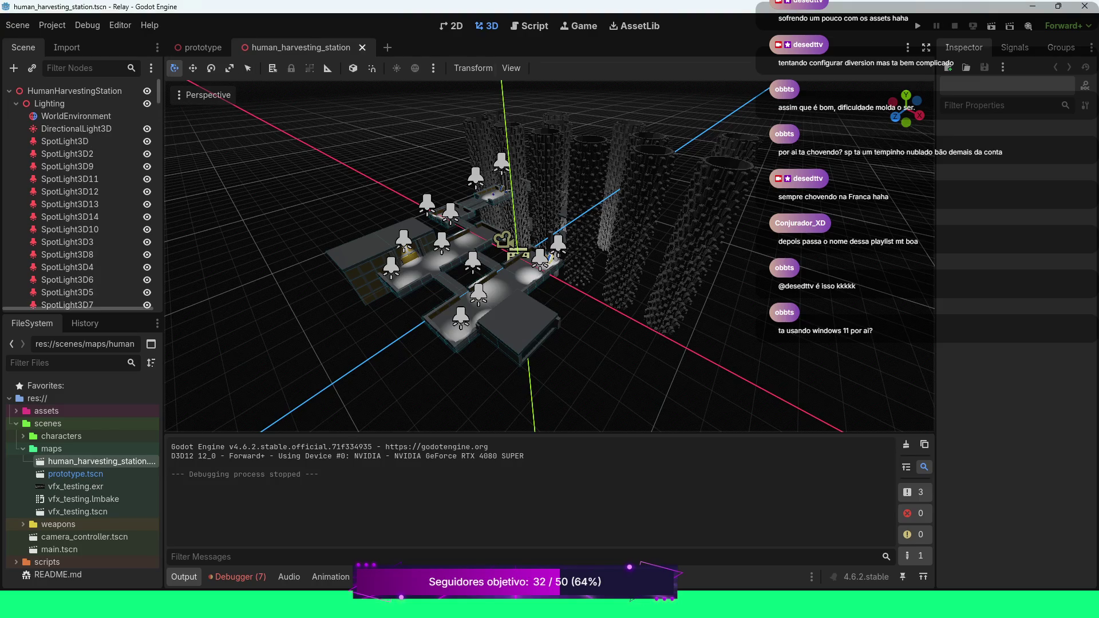
{"action": "scroll", "coordinate": [549, 255], "scroll_direction": "down", "scroll_amount": 3}
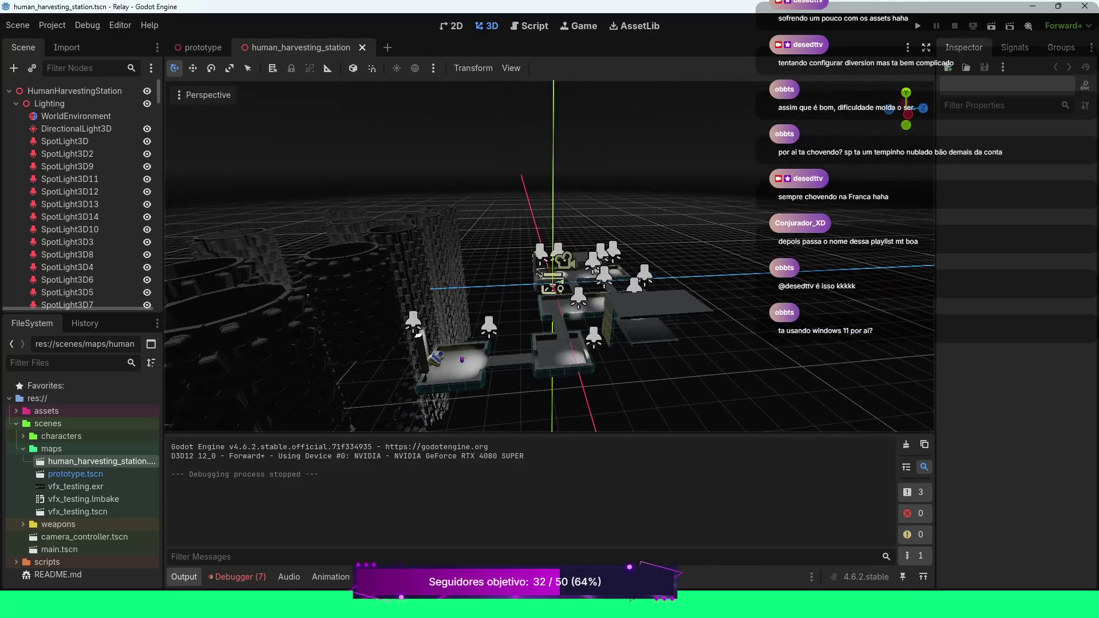
{"action": "scroll", "coordinate": [550, 255], "scroll_direction": "up", "scroll_amount": 3}
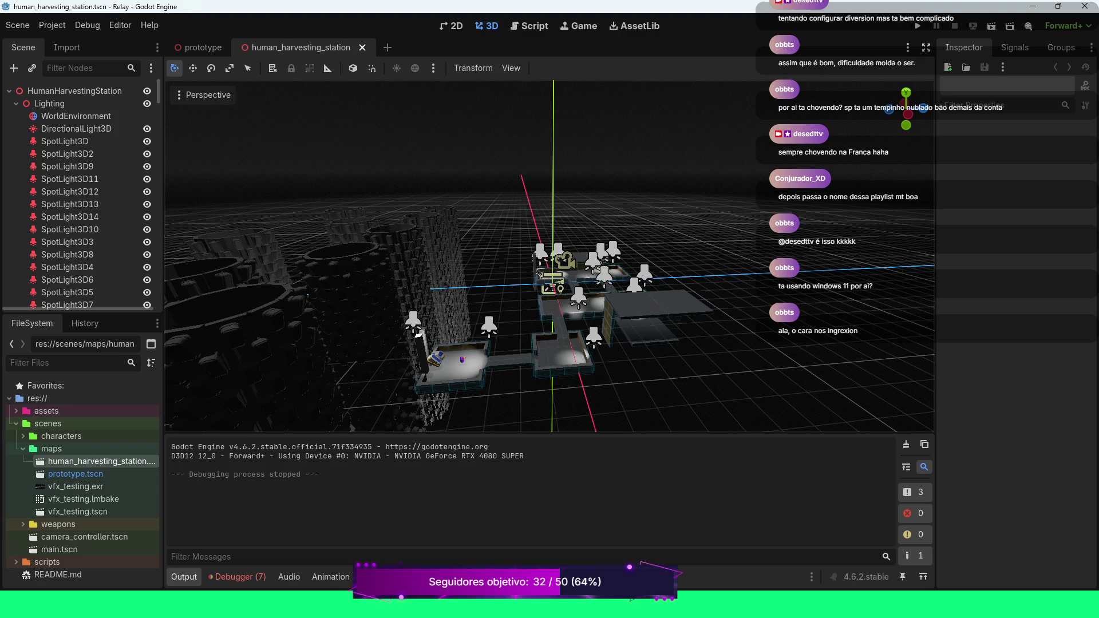
{"action": "scroll", "coordinate": [539, 272], "scroll_direction": "down", "scroll_amount": 3}
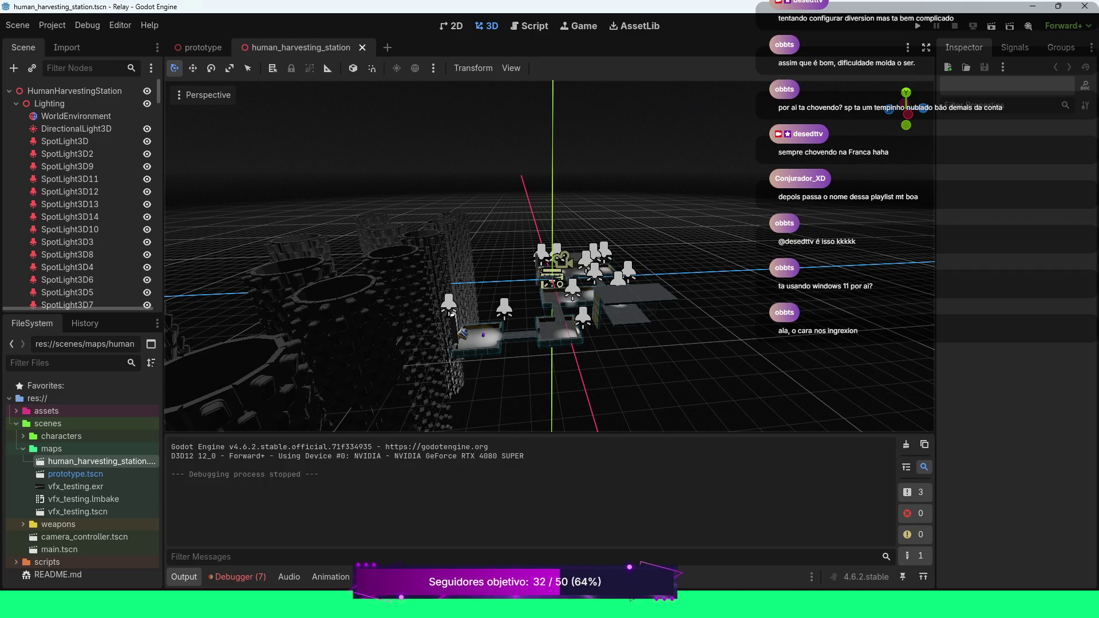
{"action": "scroll", "coordinate": [80, 267], "scroll_direction": "down", "scroll_amount": 4}
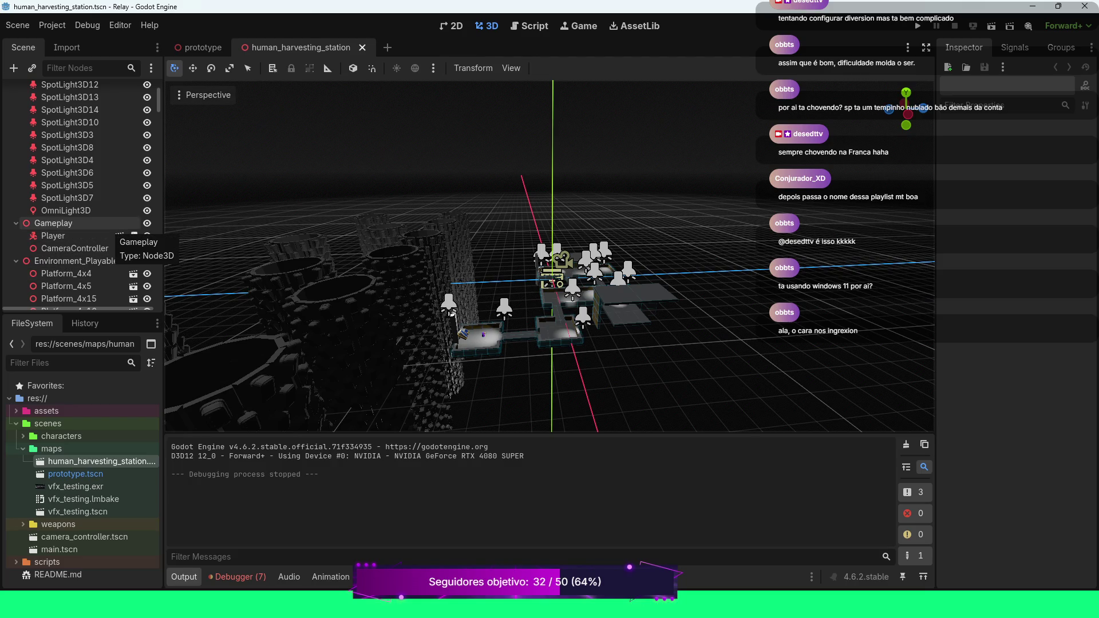
Select the LightmapGI node and start Bake Lightmaps, bringing up the human_harvesting_station.lmbake save dialog
{"action": "scroll", "coordinate": [83, 240], "scroll_direction": "down", "scroll_amount": 15}
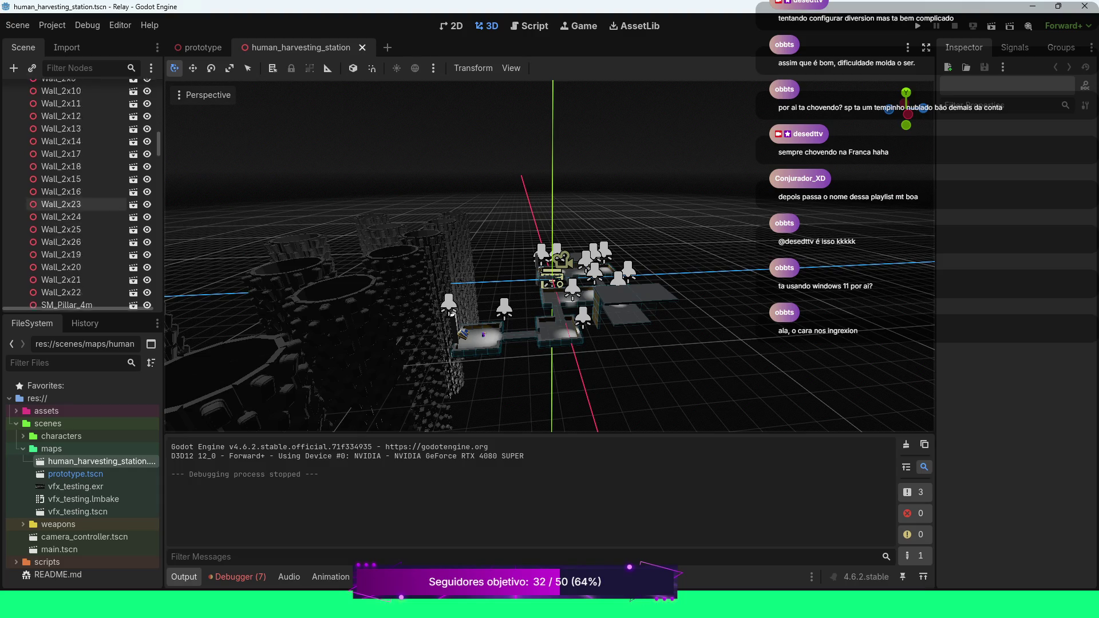
{"action": "scroll", "coordinate": [80, 256], "scroll_direction": "down", "scroll_amount": 10}
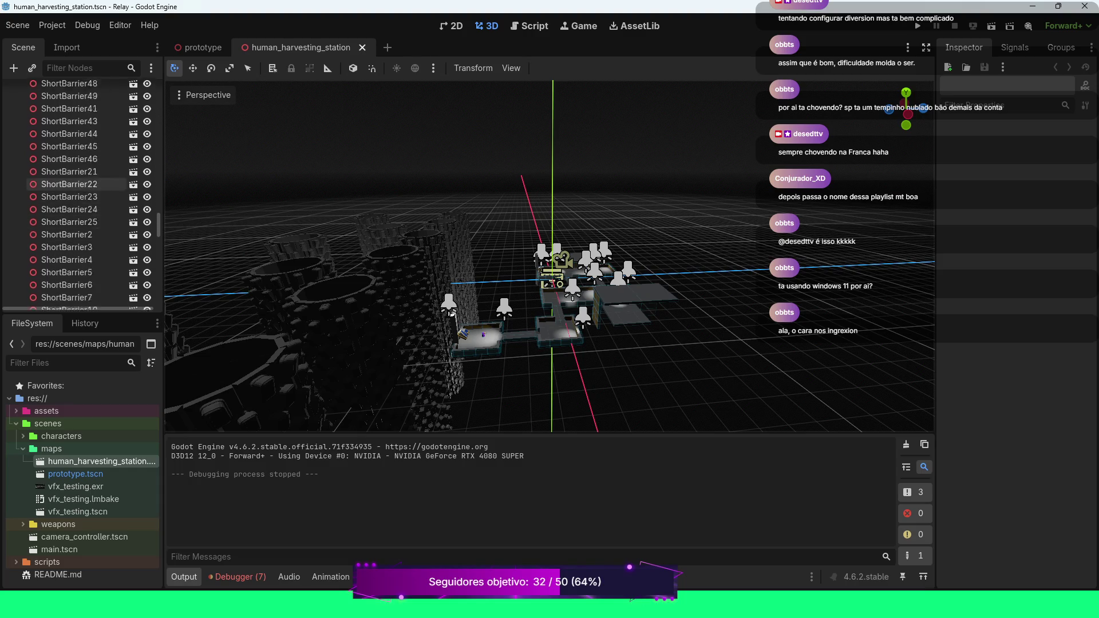
{"action": "scroll", "coordinate": [80, 191], "scroll_direction": "down", "scroll_amount": 10}
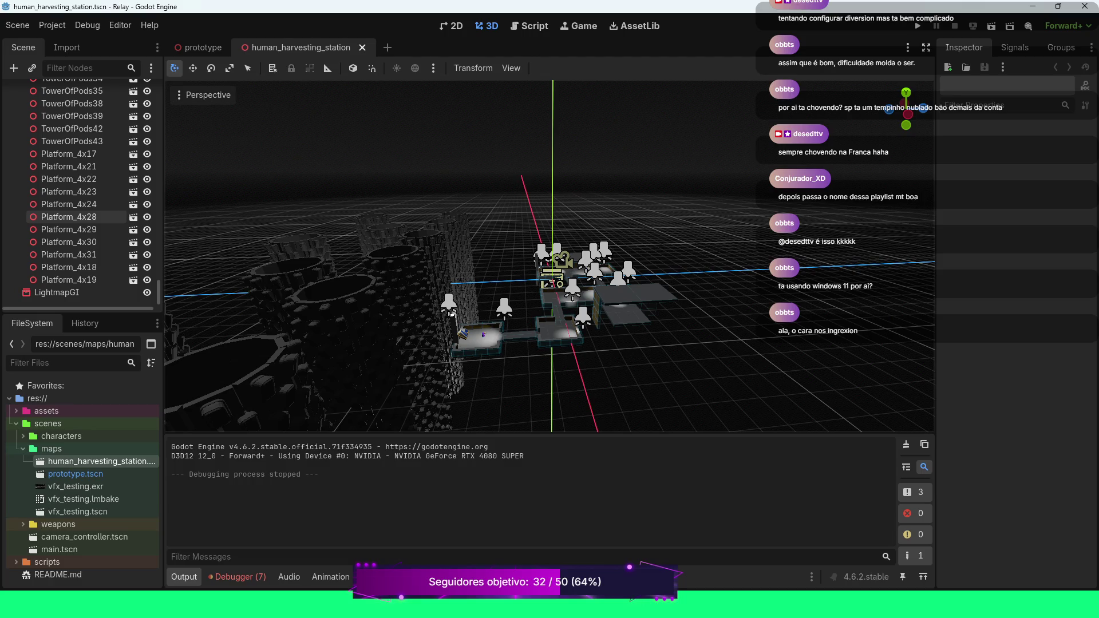
{"action": "left_click", "coordinate": [57, 293]}
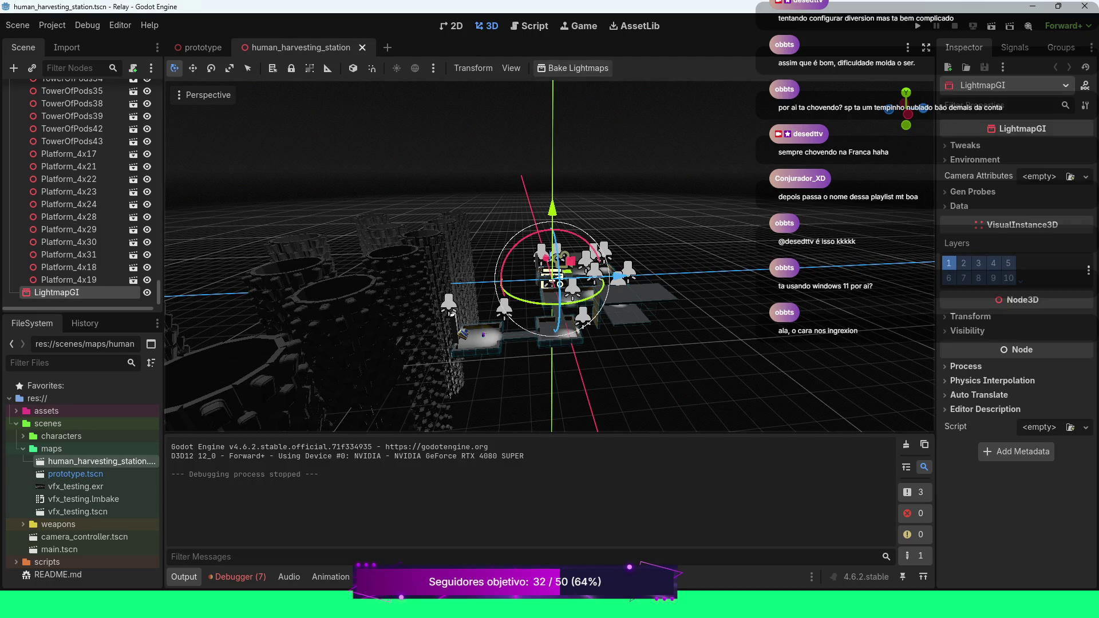
{"action": "left_click", "coordinate": [573, 68]}
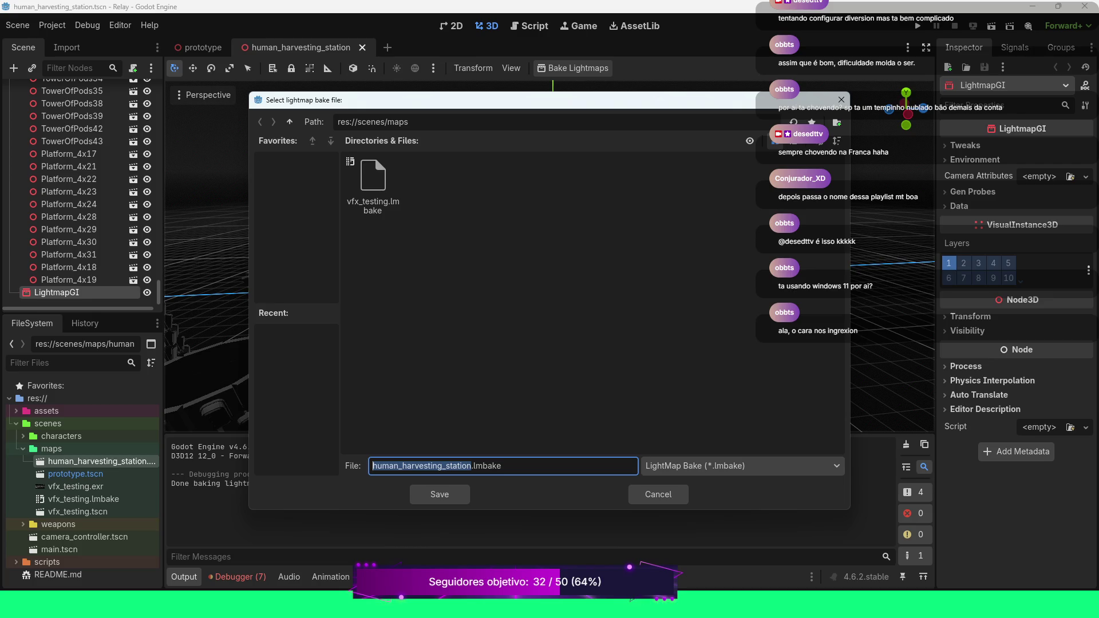
Save the bake file as human_harvesting_station.lmbake and bake the lightmaps (done in 00:03:24.21)
{"action": "left_click", "coordinate": [440, 494]}
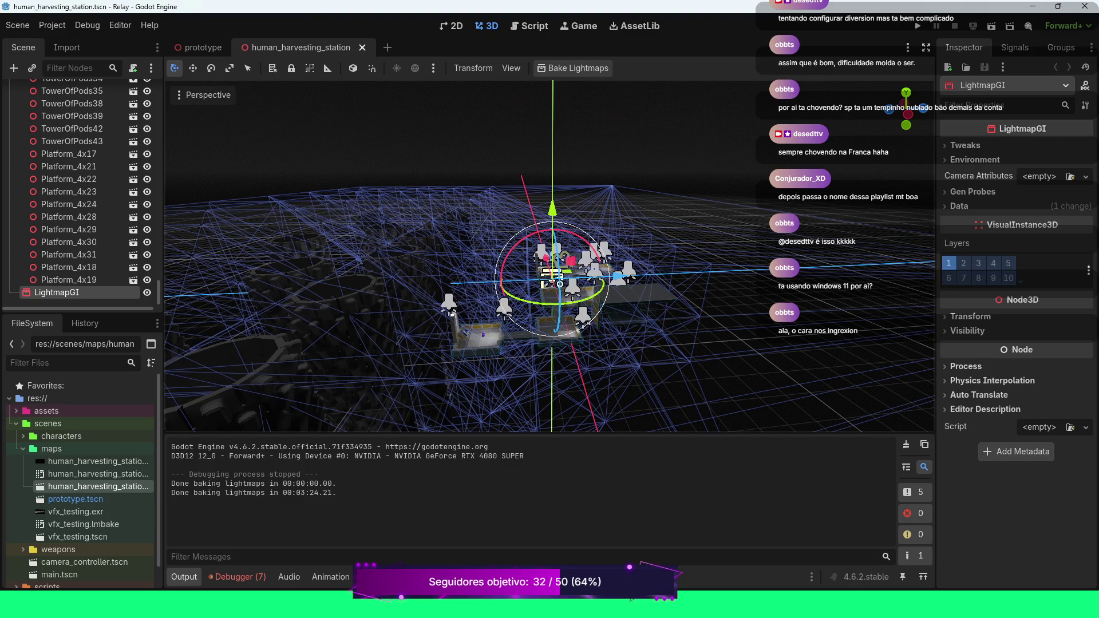
Run the game to preview the baked lighting with the player character
{"action": "key", "text": "F5"}
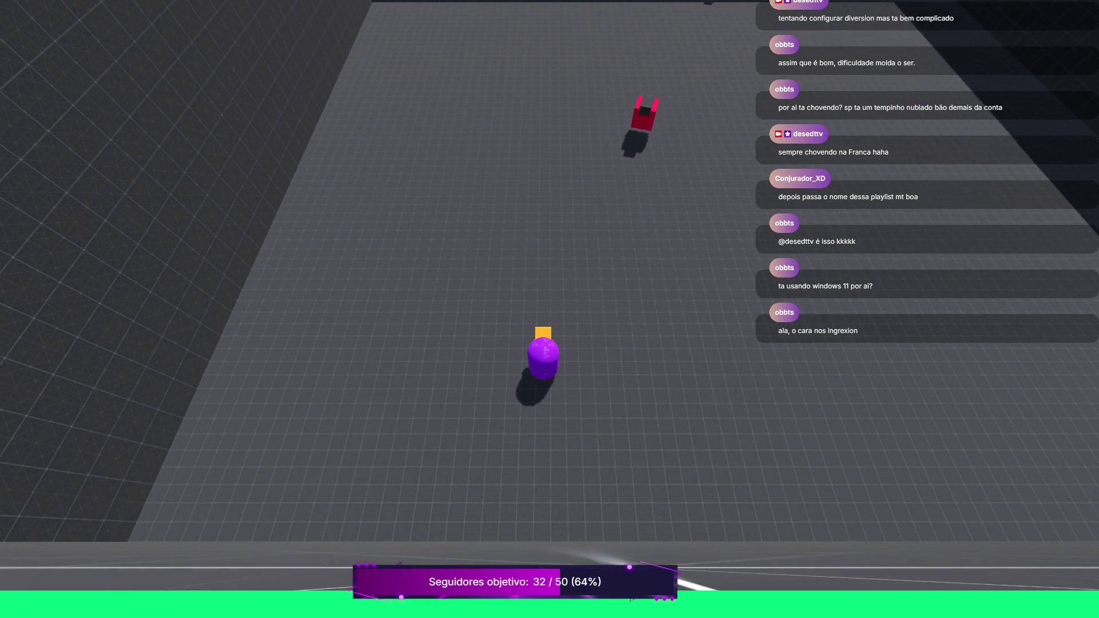
Stop and restart the game preview to see the player on the lit station platform
{"action": "key", "text": "F8"}
{"action": "key", "text": "F5"}
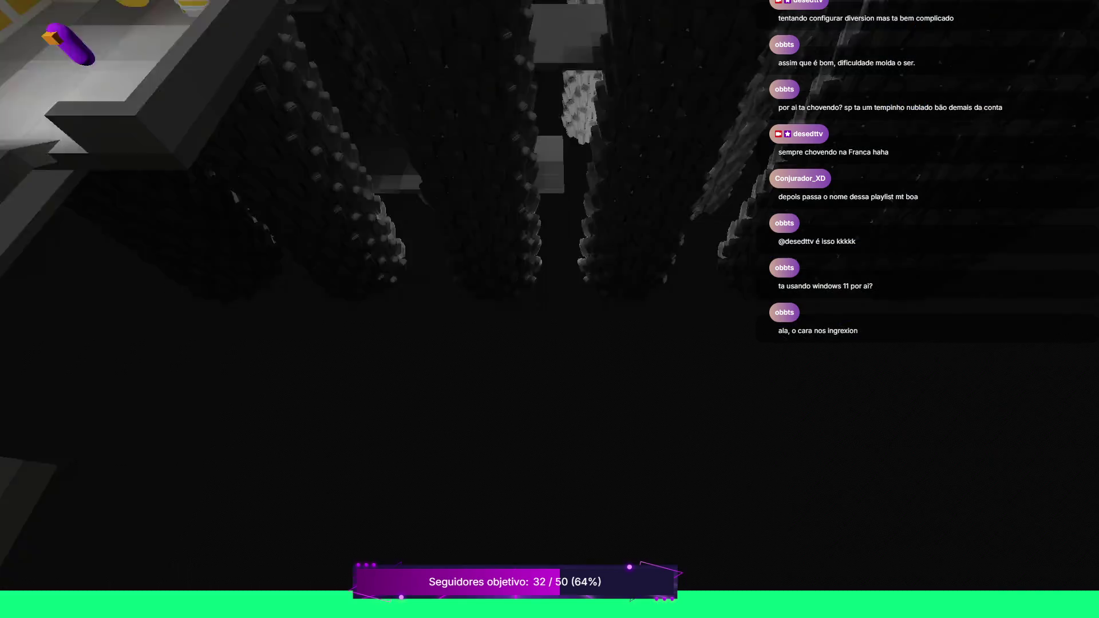
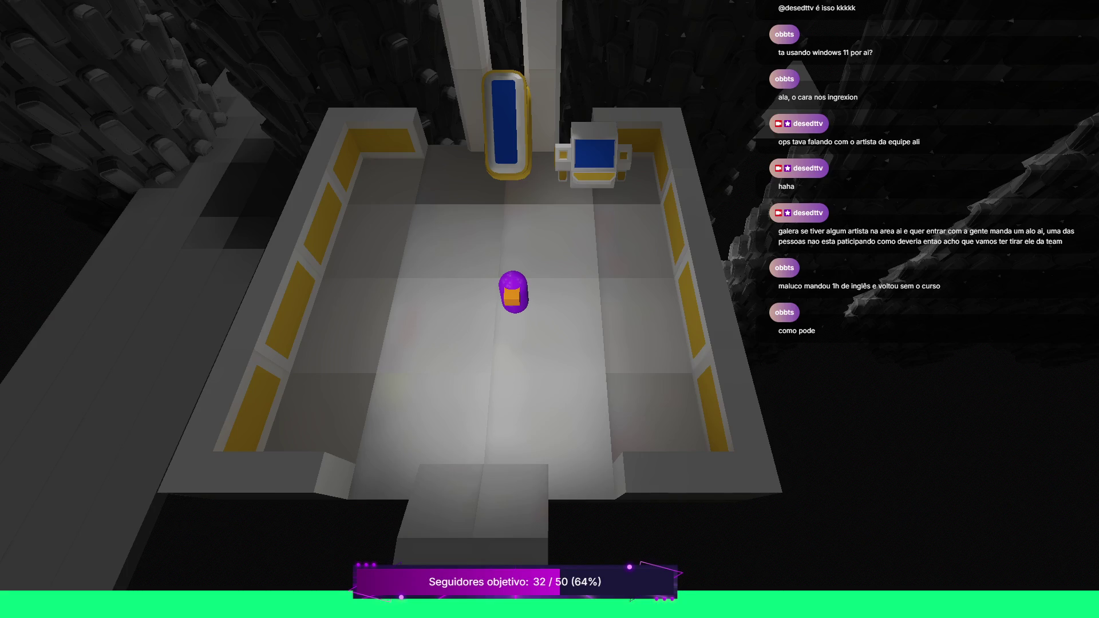
Walk the character around the starting room, left toward the wall and back right
{"action": "key", "text": "a"}
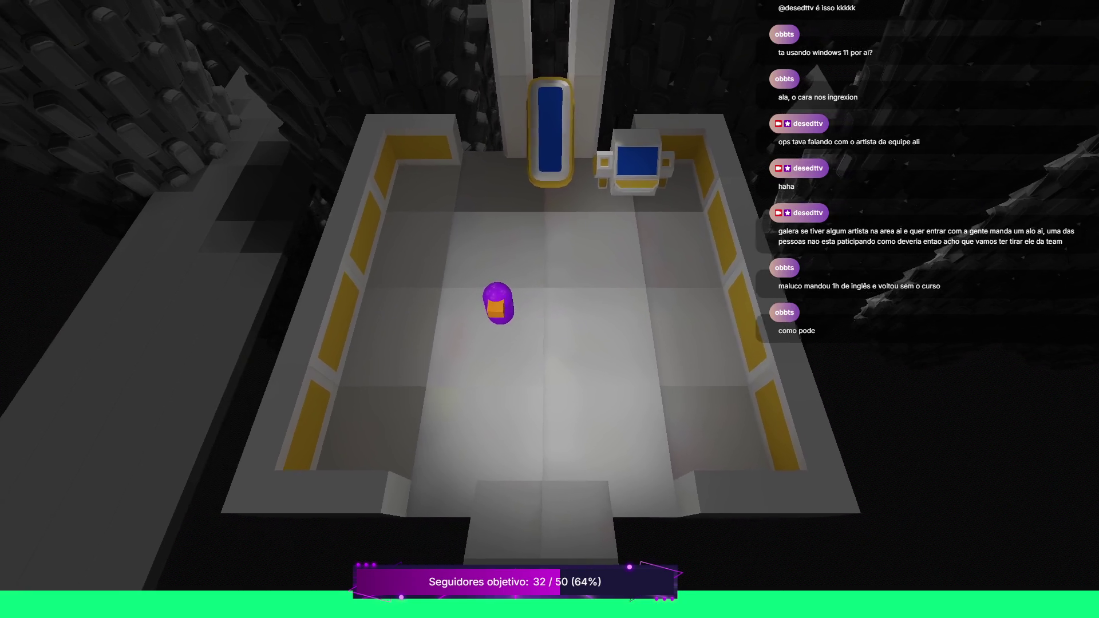
{"action": "key", "text": "d"}
{"action": "key", "text": "a"}
{"action": "key", "text": "s"}
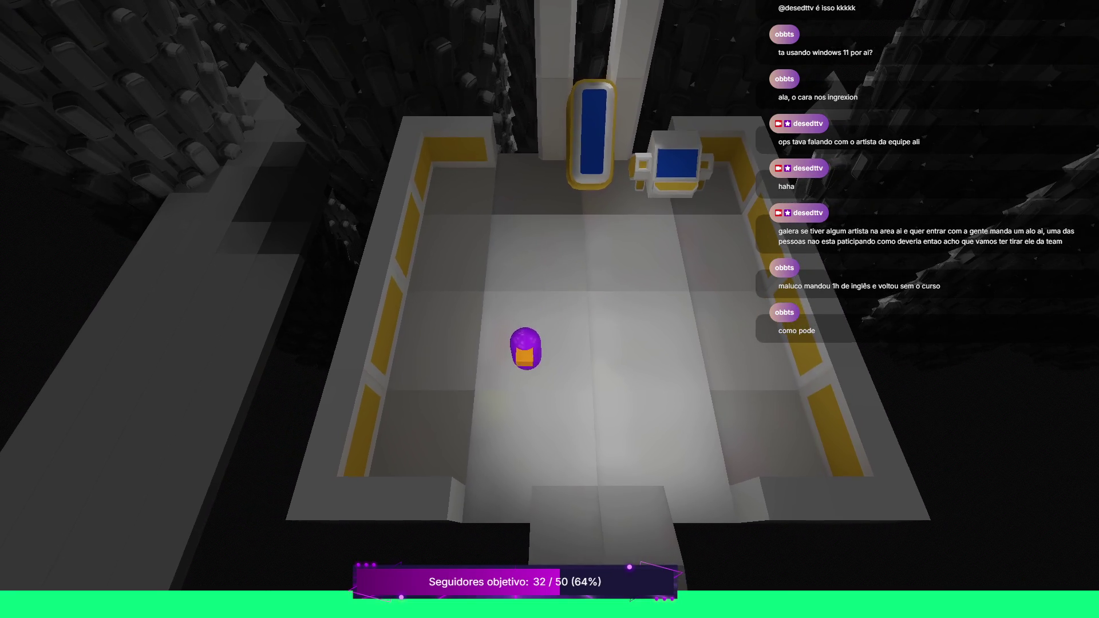
{"action": "key", "text": "w"}
{"action": "key", "text": "a"}
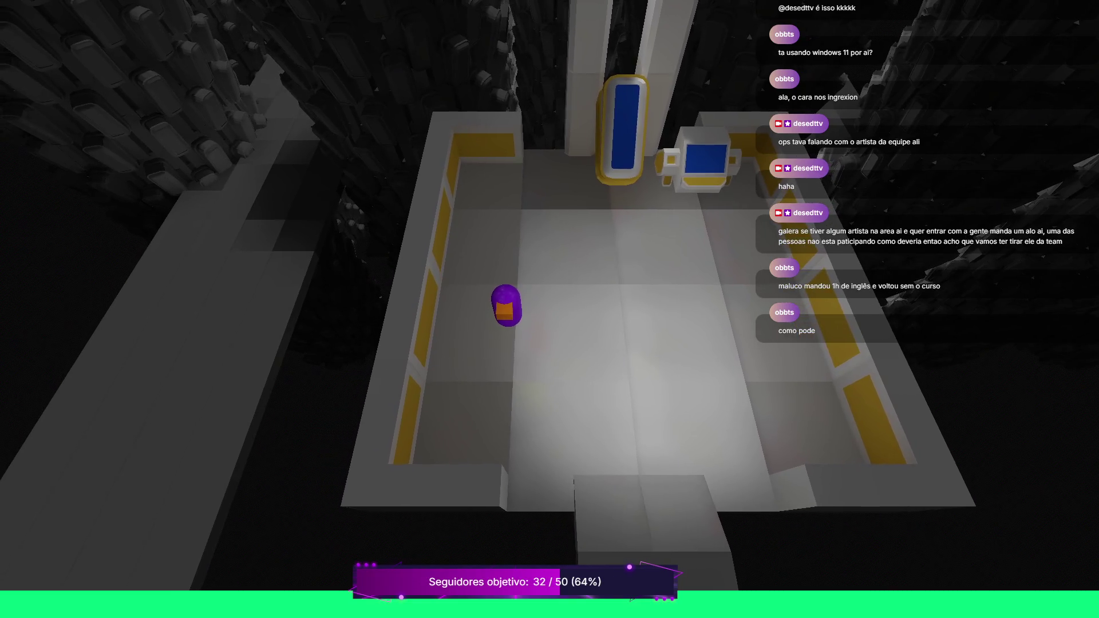
{"action": "key", "text": "a"}
{"action": "key", "text": "w"}
{"action": "key", "text": "w"}
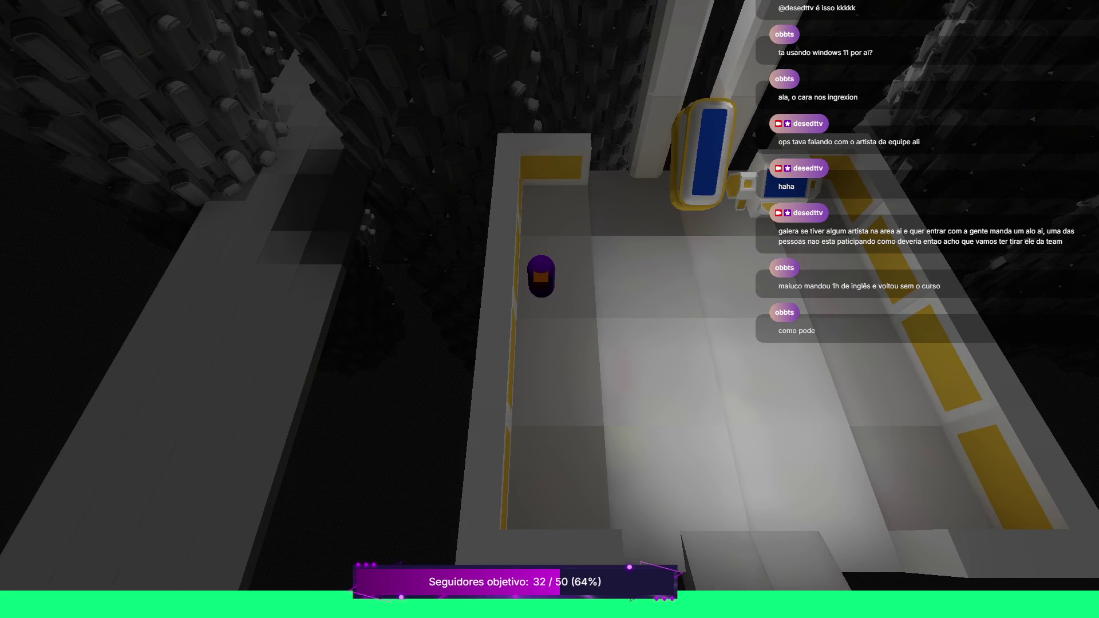
{"action": "key", "text": "d"}
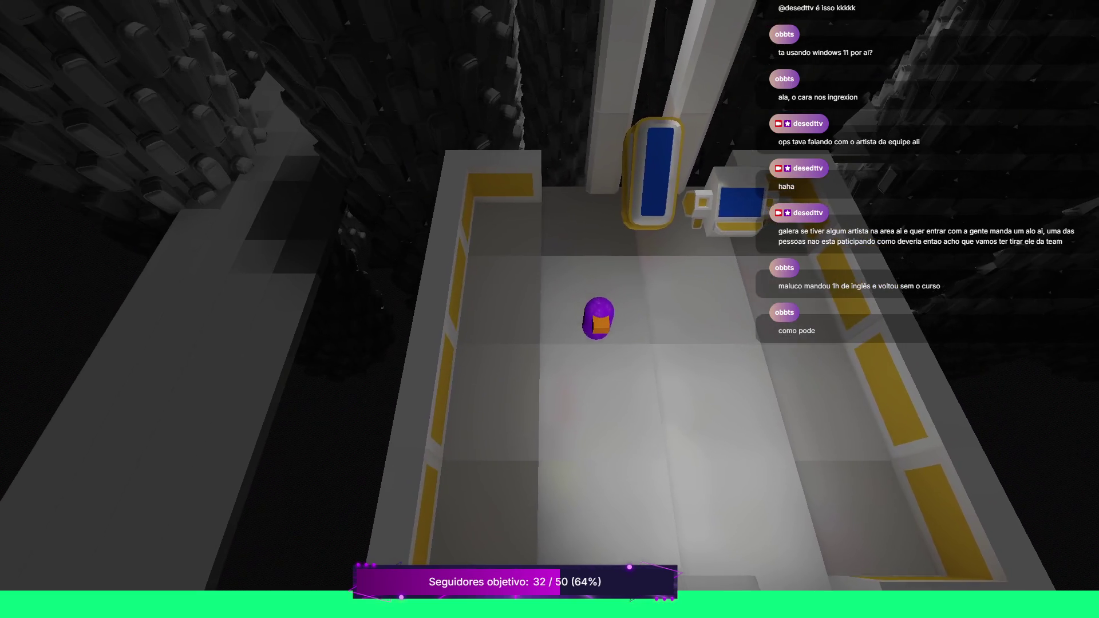
{"action": "key", "text": "s"}
{"action": "key", "text": "a"}
{"action": "key", "text": "d"}
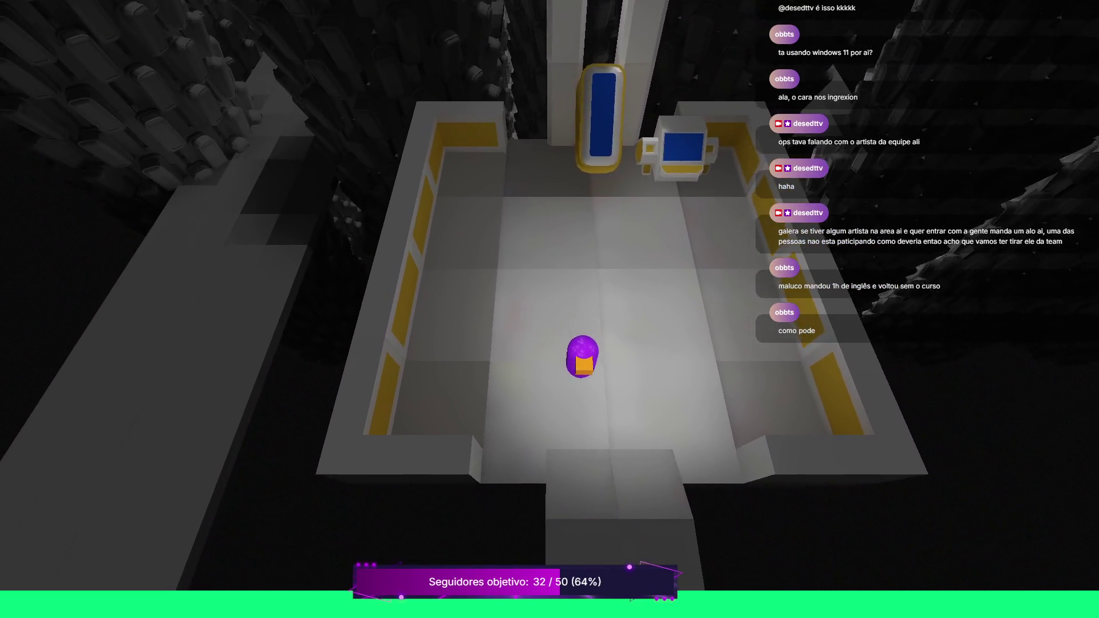
Walk south down the corridor into the next room, then east and south through more rooms
{"action": "key", "text": "s"}
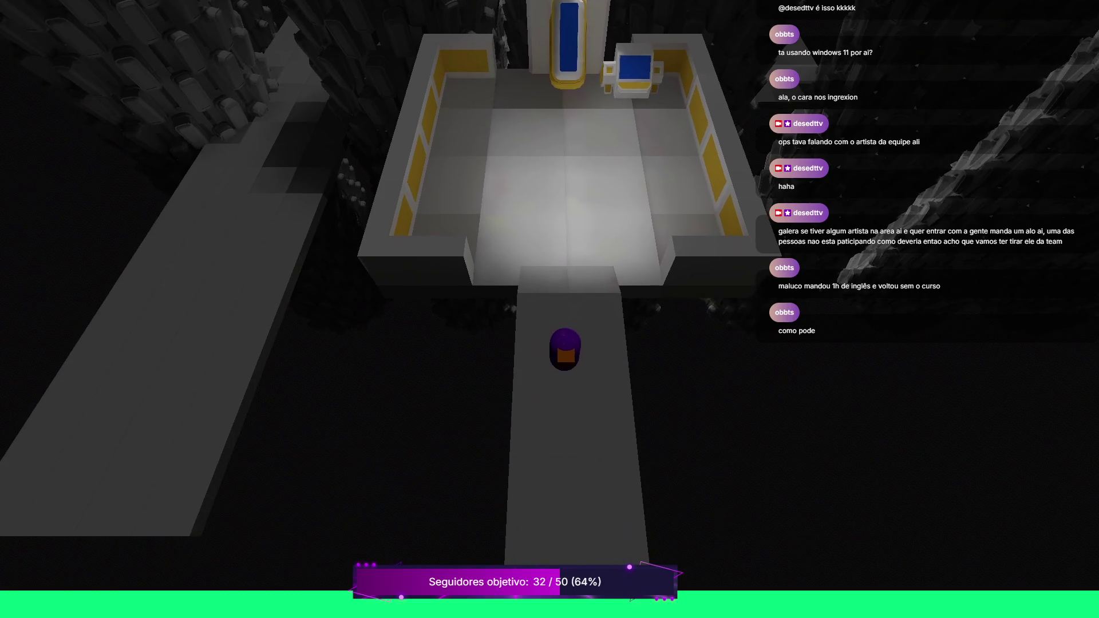
{"action": "key", "text": "s"}
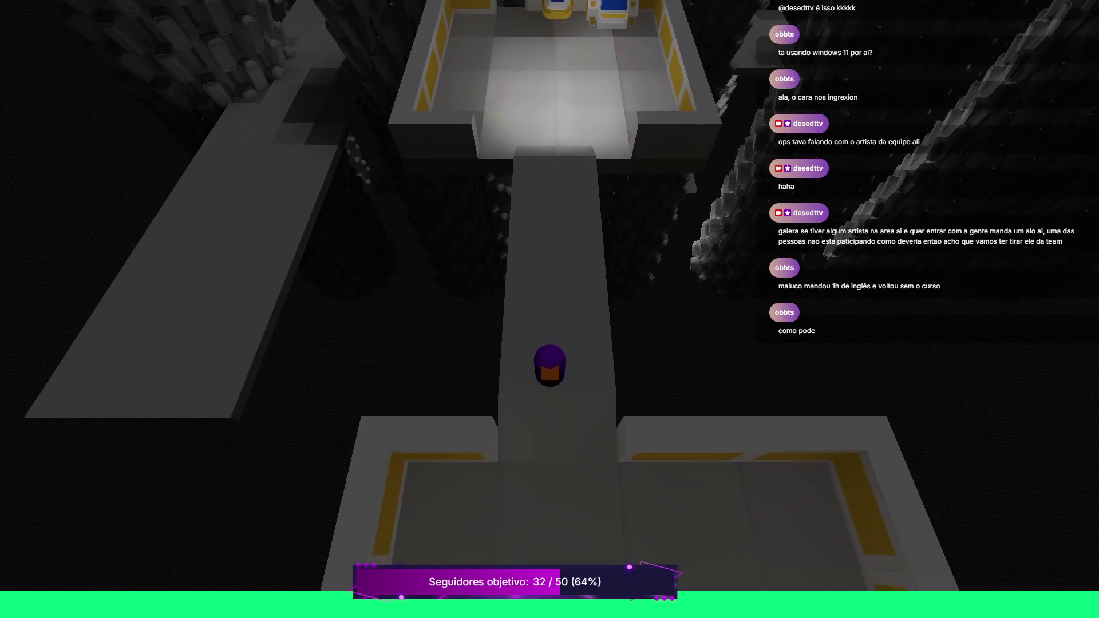
{"action": "key", "text": "s"}
{"action": "key", "text": "s"}
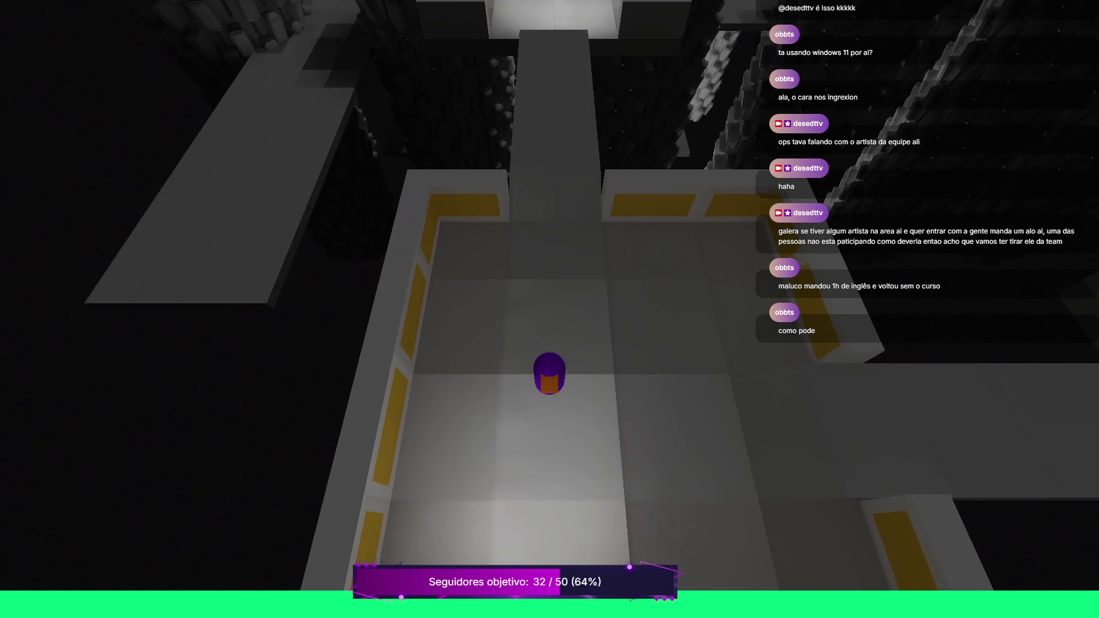
{"action": "key", "text": "d"}
{"action": "key", "text": "d"}
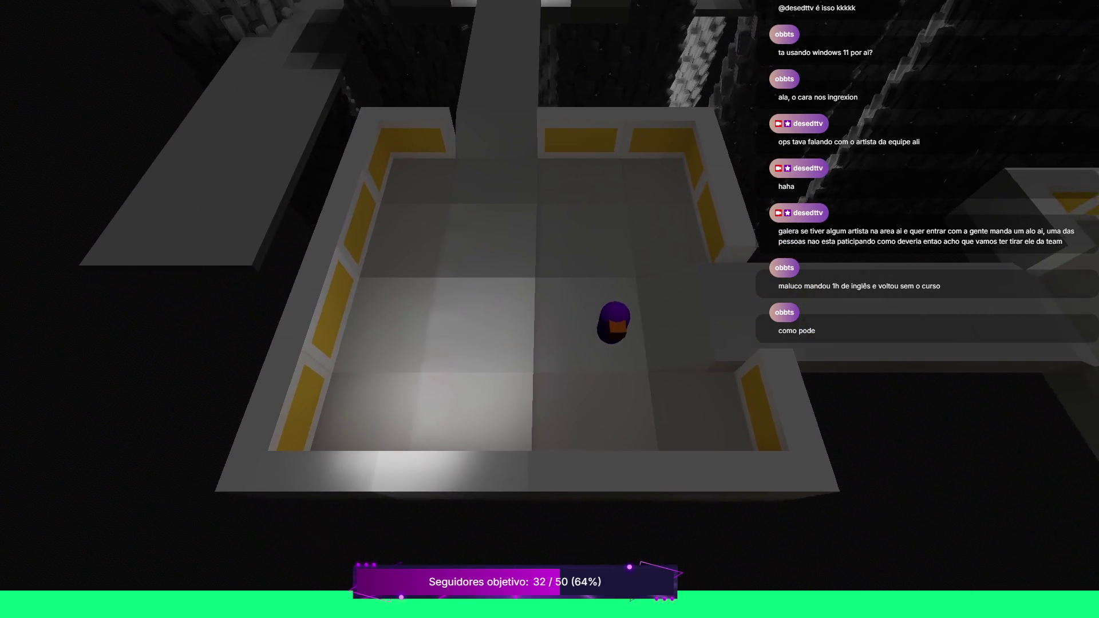
{"action": "key", "text": "d"}
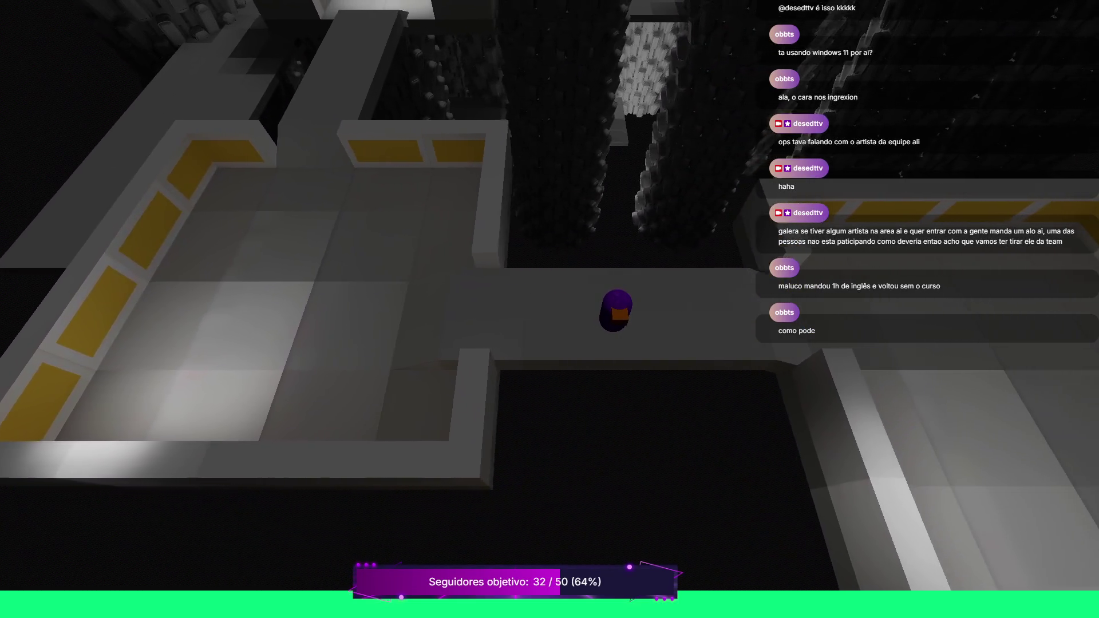
{"action": "key", "text": "d"}
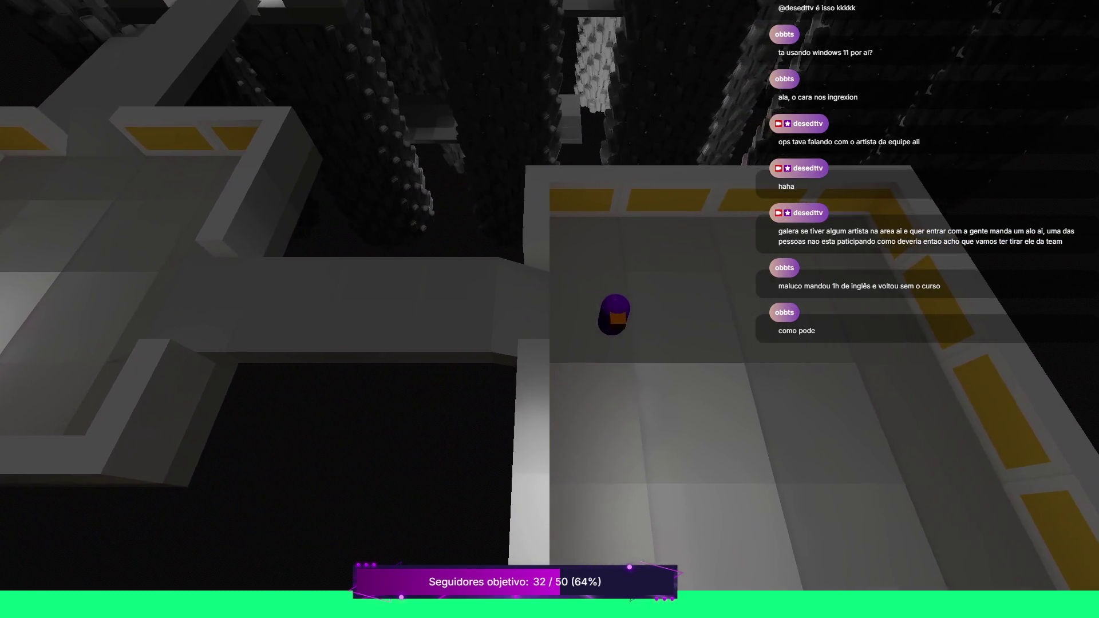
{"action": "key", "text": "s"}
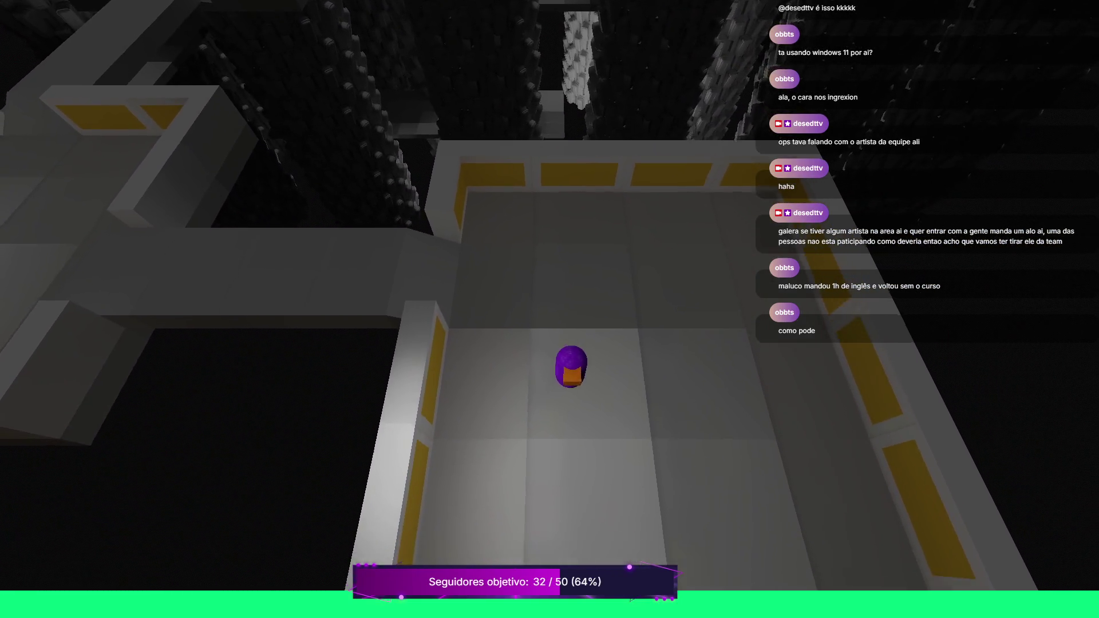
{"action": "key", "text": "s"}
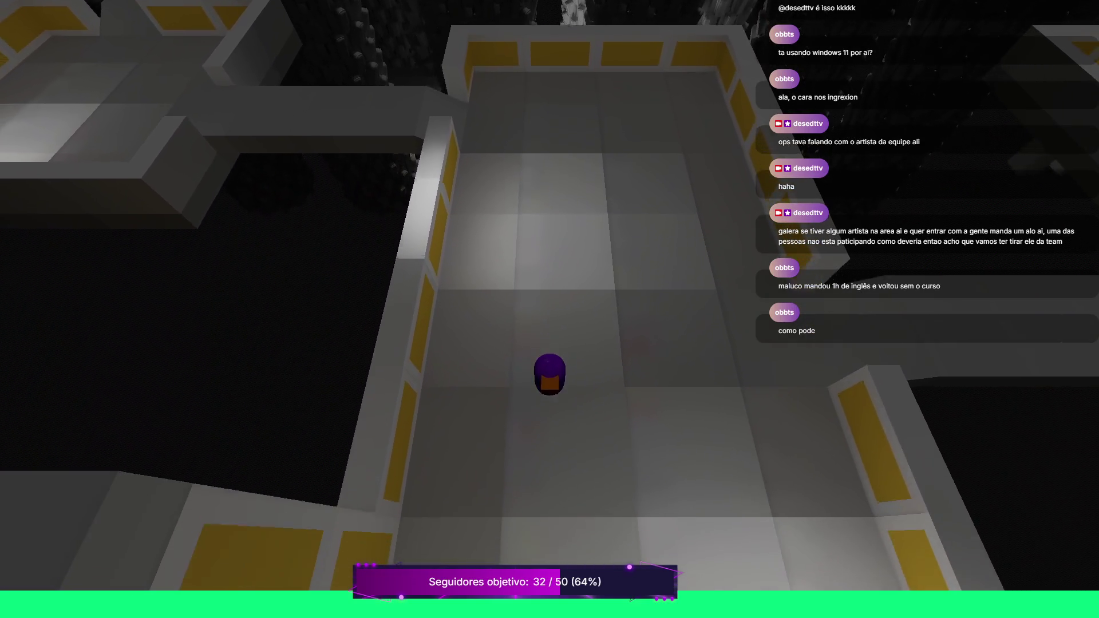
Head back north, then east through the room and along the dark eastward corridor
{"action": "key", "text": "w"}
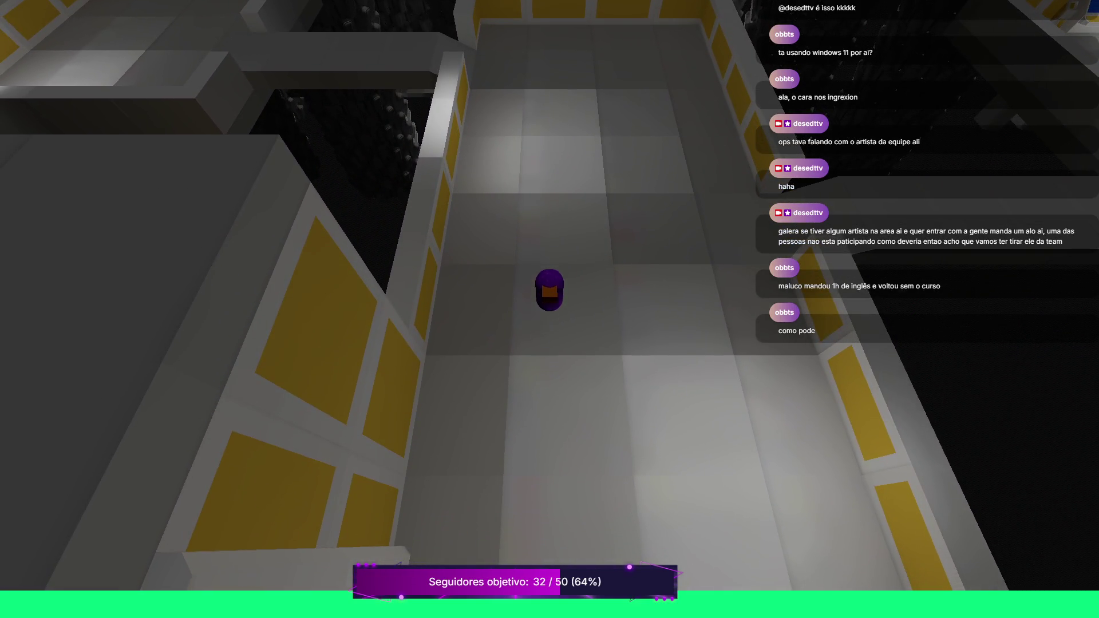
{"action": "key", "text": "d"}
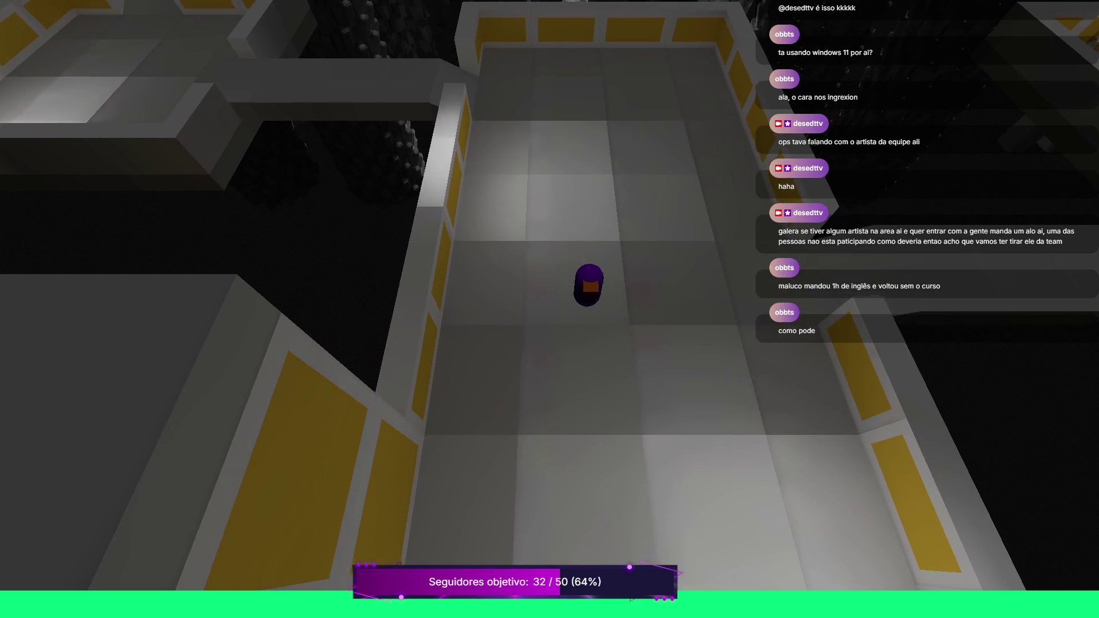
{"action": "key", "text": "d"}
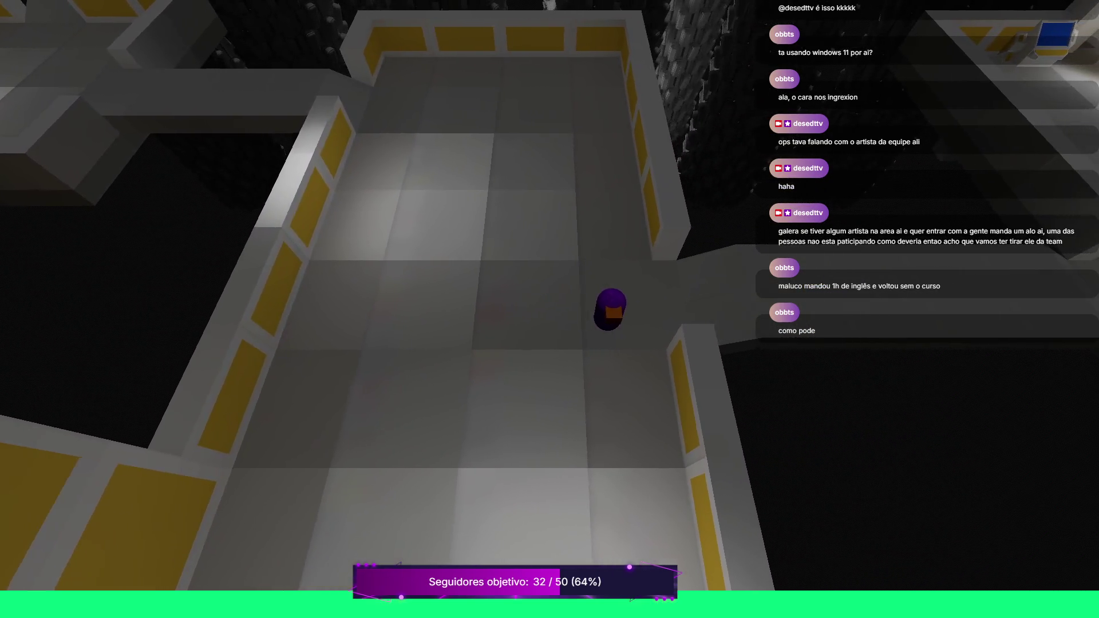
{"action": "key", "text": "d"}
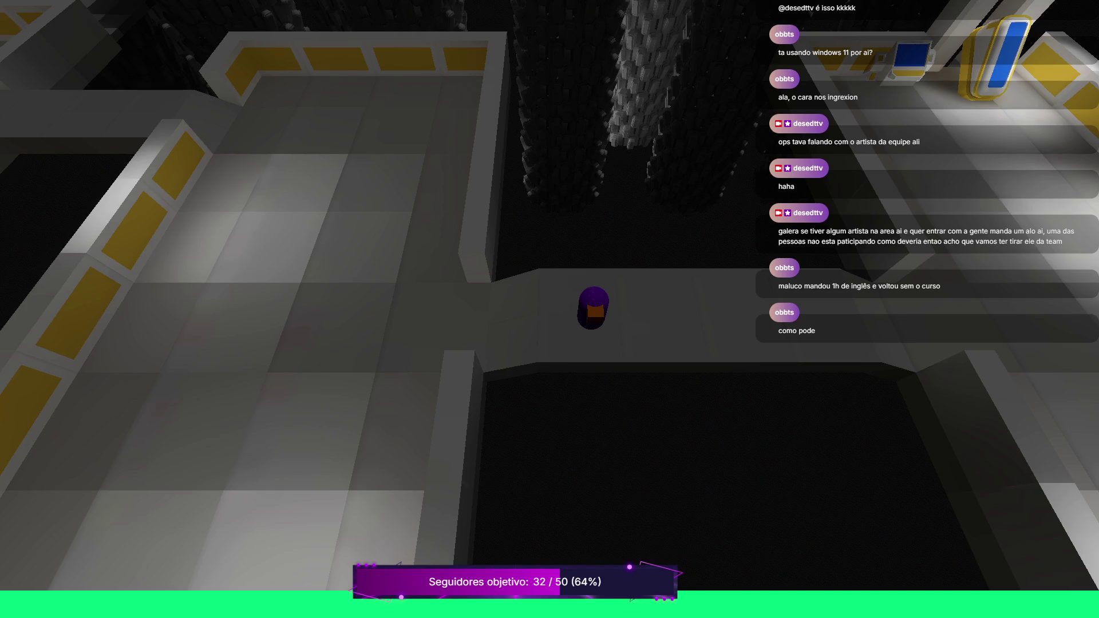
{"action": "key", "text": "d"}
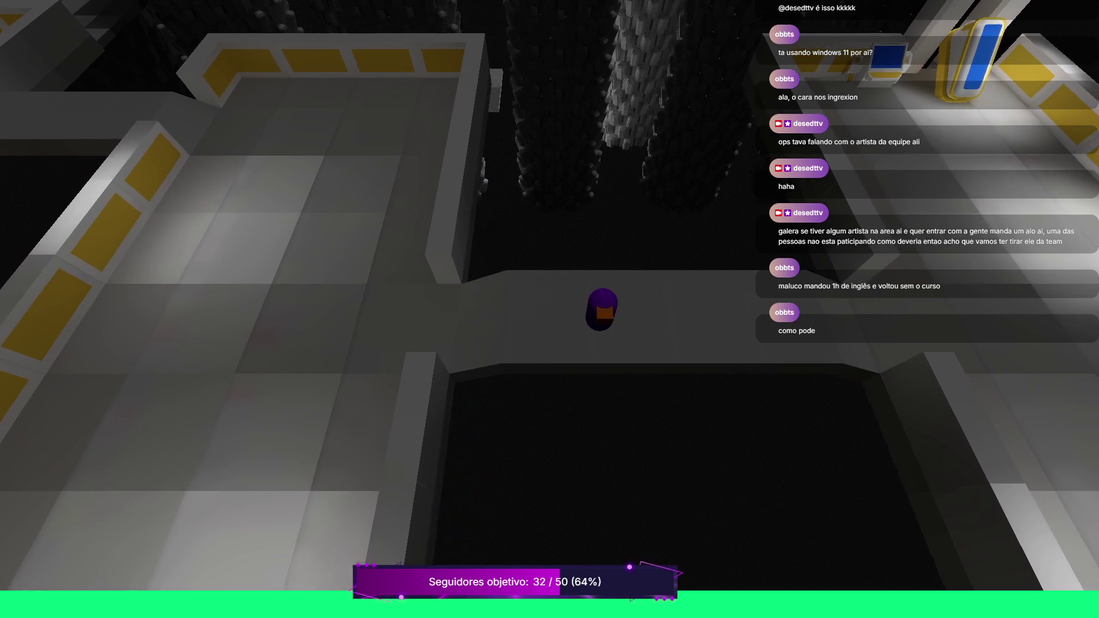
{"action": "key", "text": "d"}
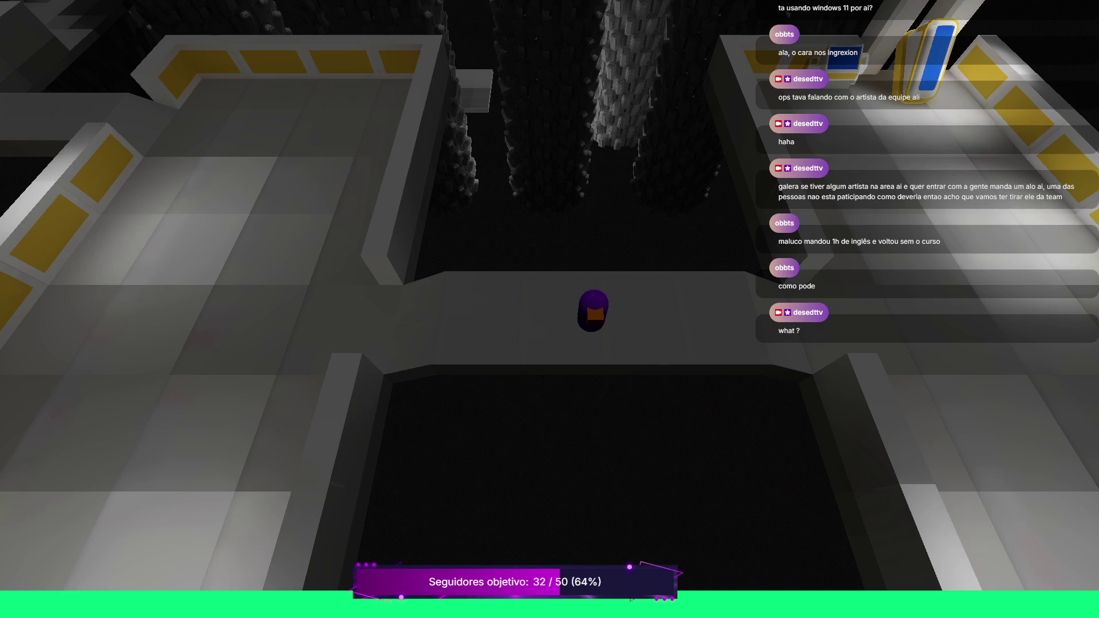
Stop the playtest with F8 to return to the human_harvesting_station scene in the editor
{"action": "key", "text": "F8"}
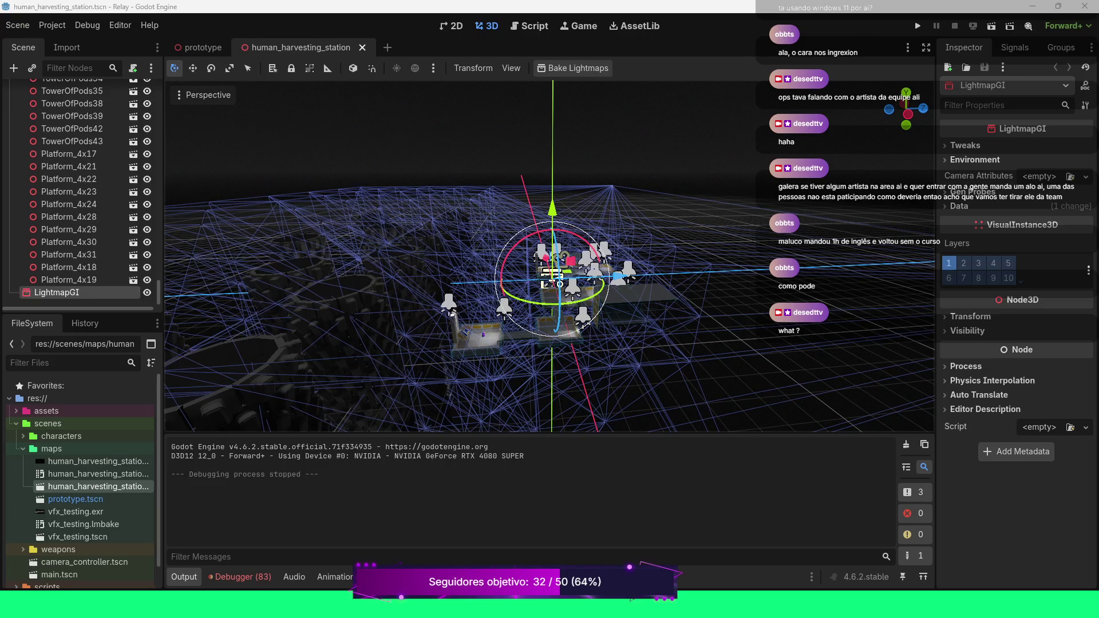
{"action": "scroll", "coordinate": [550, 256], "scroll_direction": "up", "scroll_amount": 5}
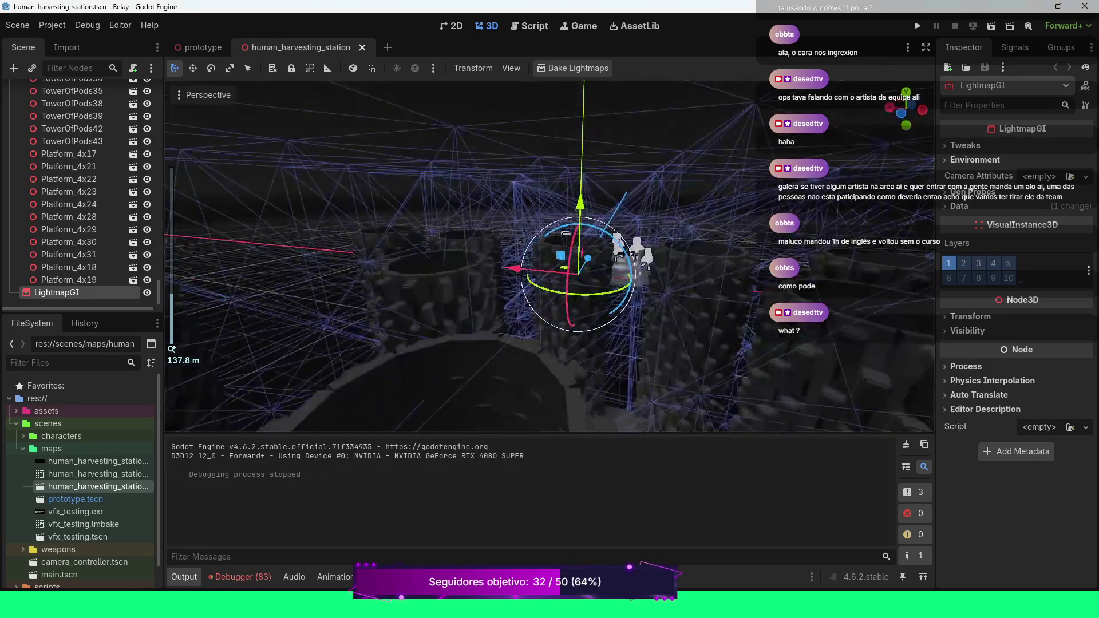
{"action": "scroll", "coordinate": [549, 256], "scroll_direction": "down", "scroll_amount": 5}
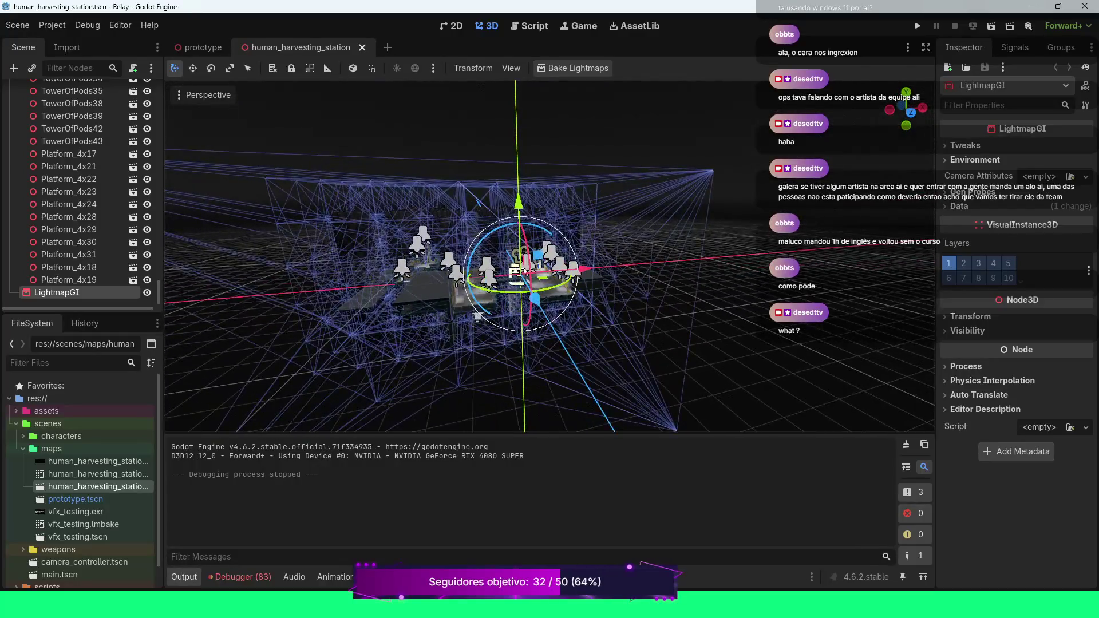
{"action": "scroll", "coordinate": [550, 256], "scroll_direction": "up", "scroll_amount": 4}
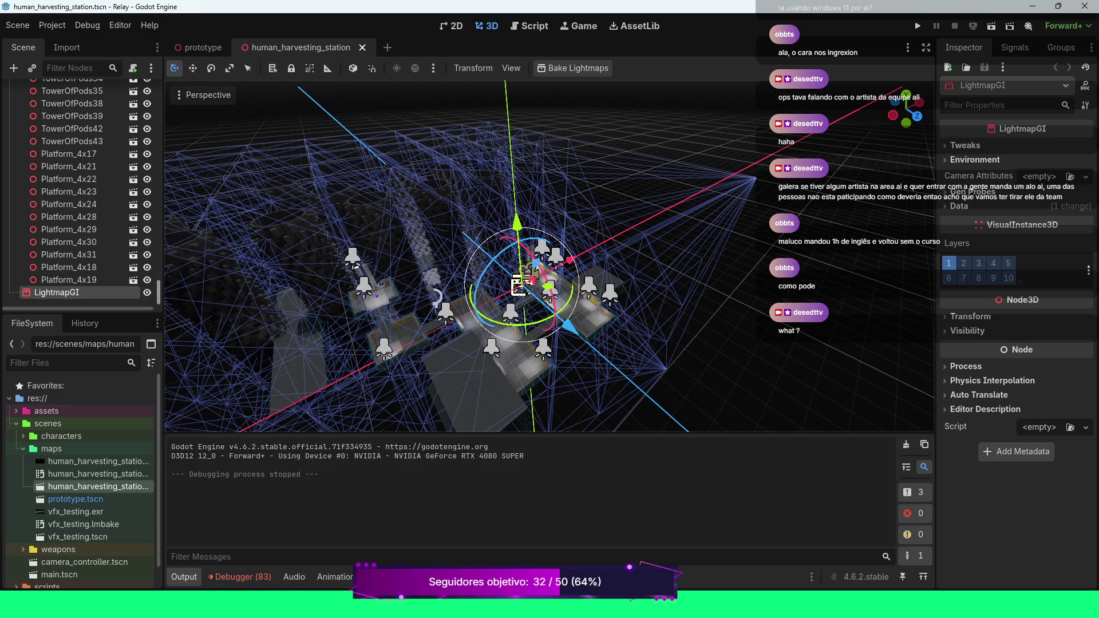
{"action": "scroll", "coordinate": [80, 195], "scroll_direction": "up", "scroll_amount": 10}
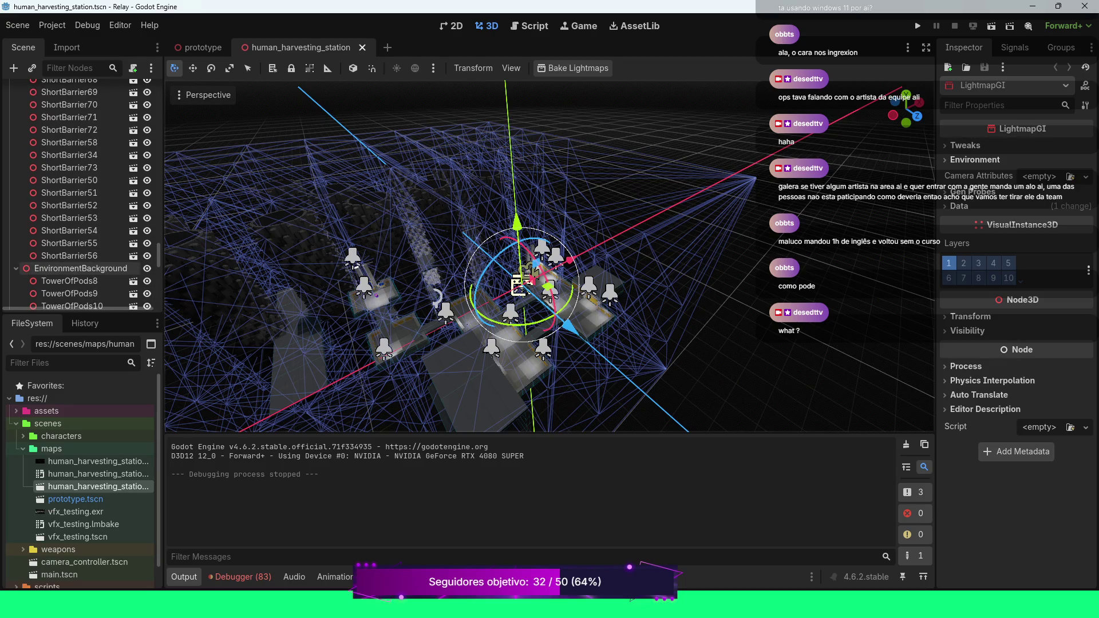
Collapse the EnvironmentBackground, Environment_Playable, Gameplay and Lighting groups in the Scene dock
{"action": "left_click", "coordinate": [16, 269]}
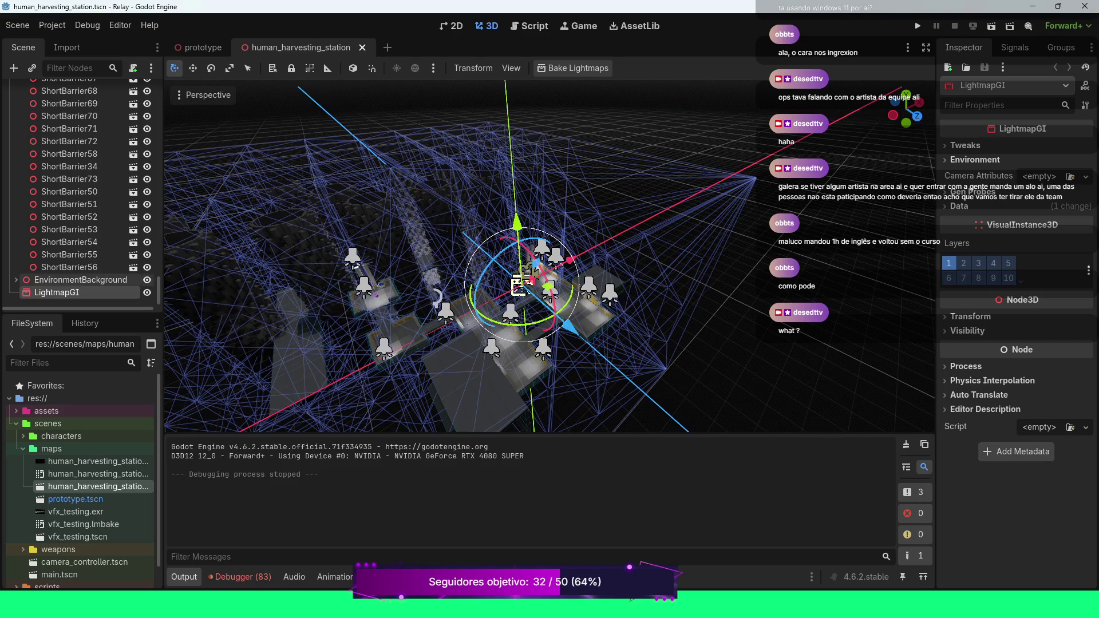
{"action": "scroll", "coordinate": [80, 269], "scroll_direction": "up", "scroll_amount": 5}
{"action": "scroll", "coordinate": [80, 282], "scroll_direction": "up", "scroll_amount": 10}
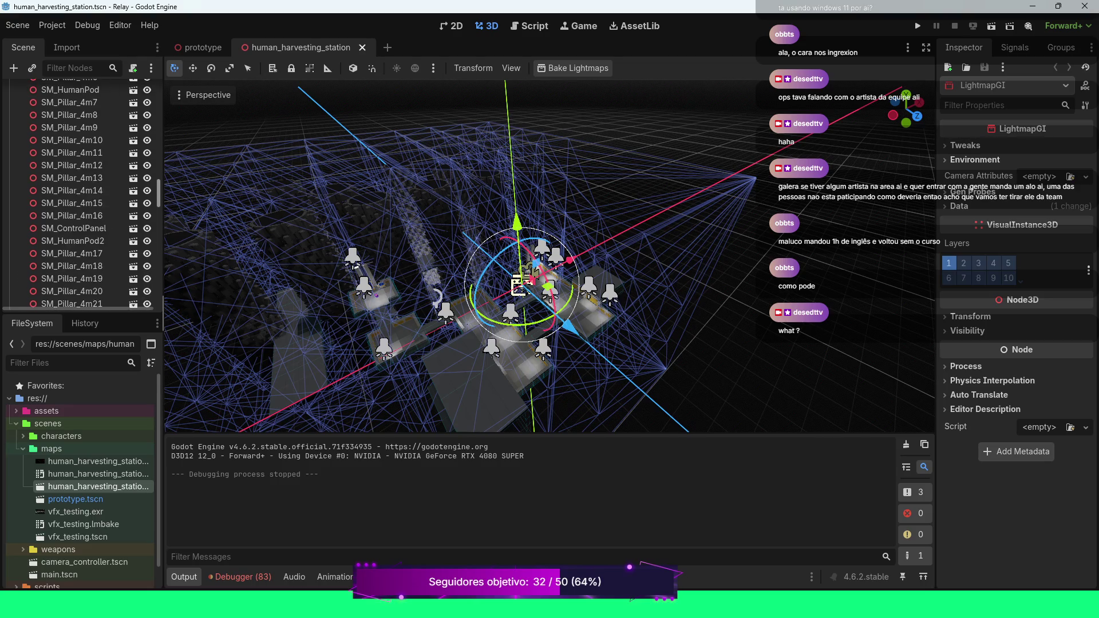
{"action": "scroll", "coordinate": [80, 282], "scroll_direction": "up", "scroll_amount": 2}
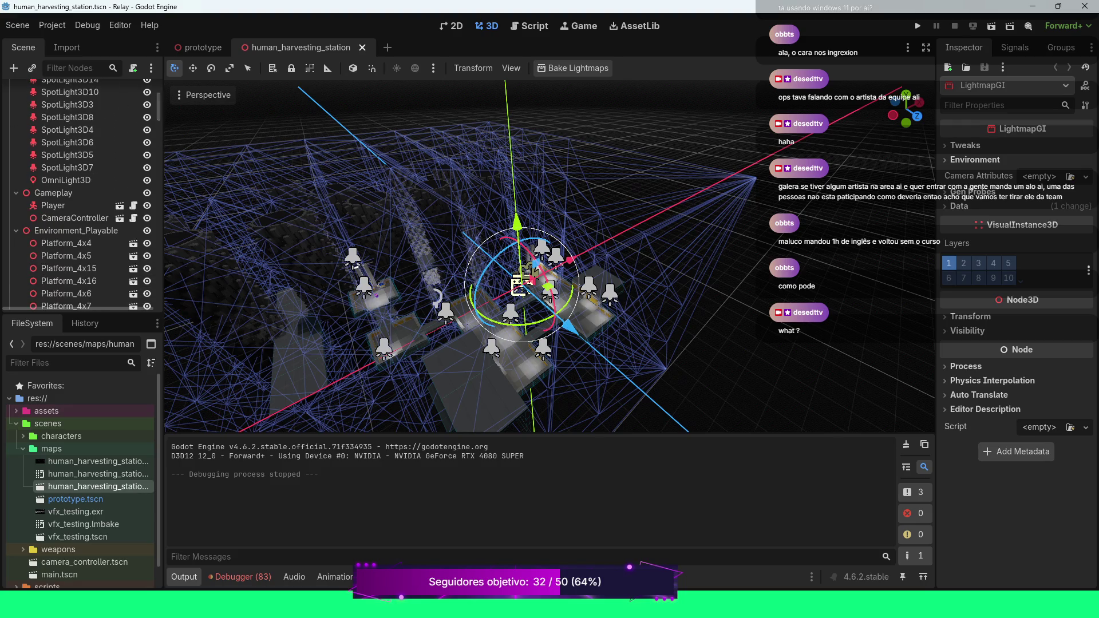
{"action": "left_click", "coordinate": [16, 231]}
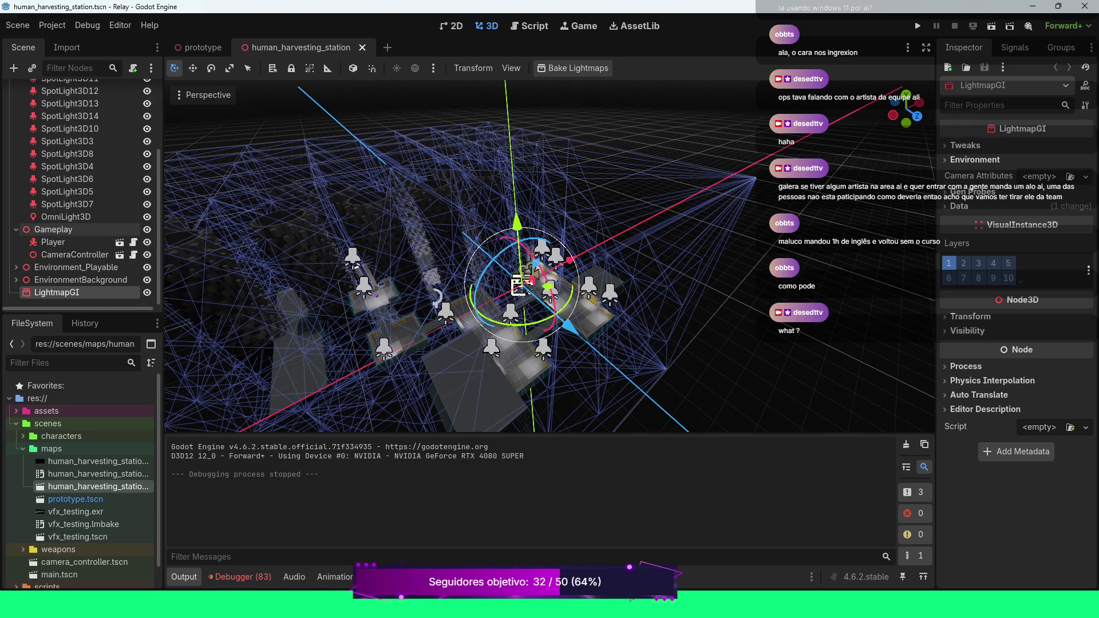
{"action": "left_click", "coordinate": [16, 229]}
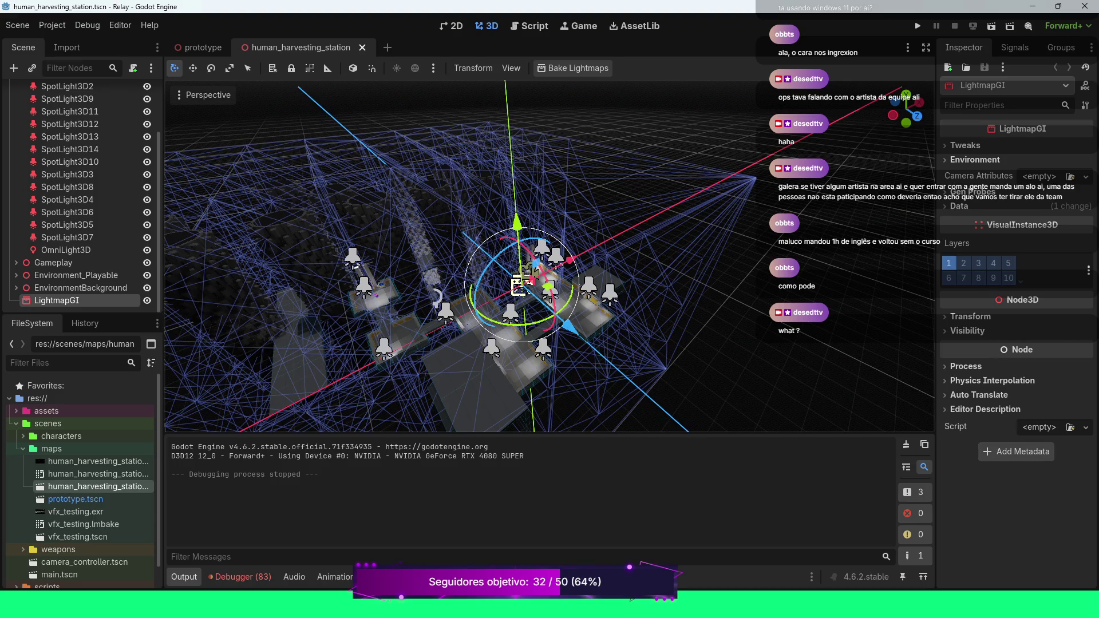
{"action": "scroll", "coordinate": [80, 195], "scroll_direction": "up", "scroll_amount": 3}
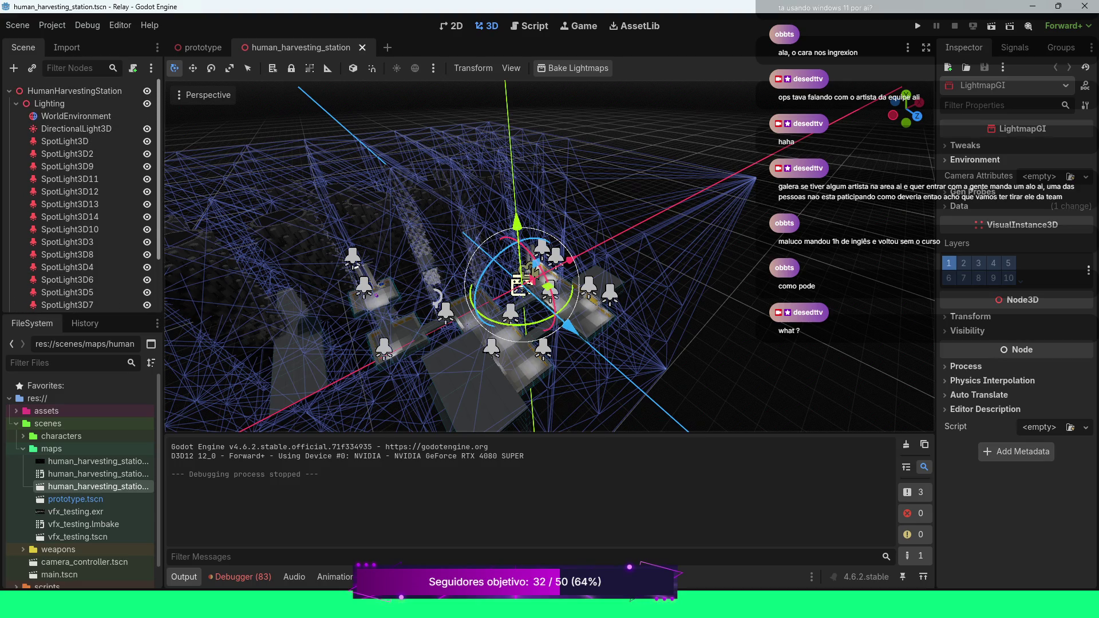
{"action": "left_click", "coordinate": [16, 104]}
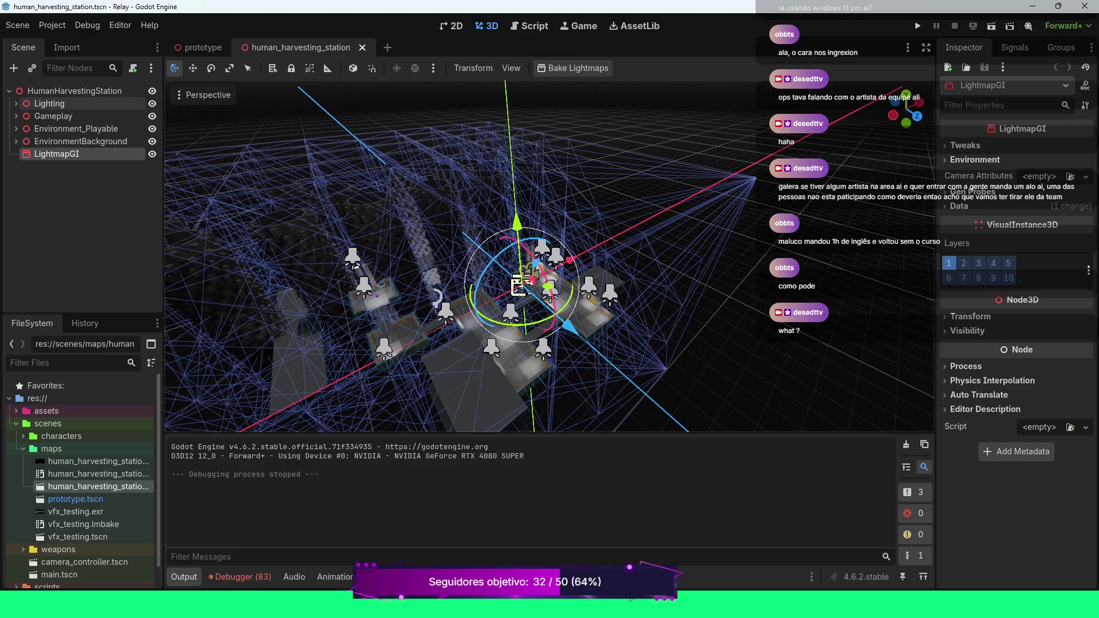
Briefly check the Lighting group's lights, fold it again, then expand and select Gameplay
{"action": "left_click", "coordinate": [16, 103]}
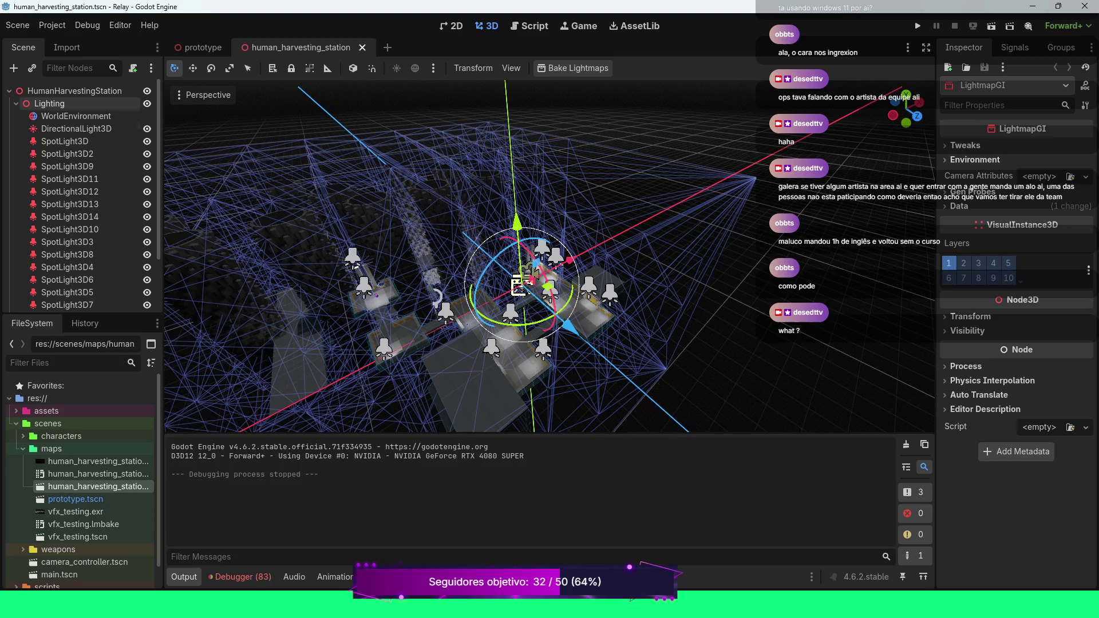
{"action": "scroll", "coordinate": [80, 149], "scroll_direction": "down", "scroll_amount": 3}
{"action": "scroll", "coordinate": [81, 149], "scroll_direction": "up", "scroll_amount": 3}
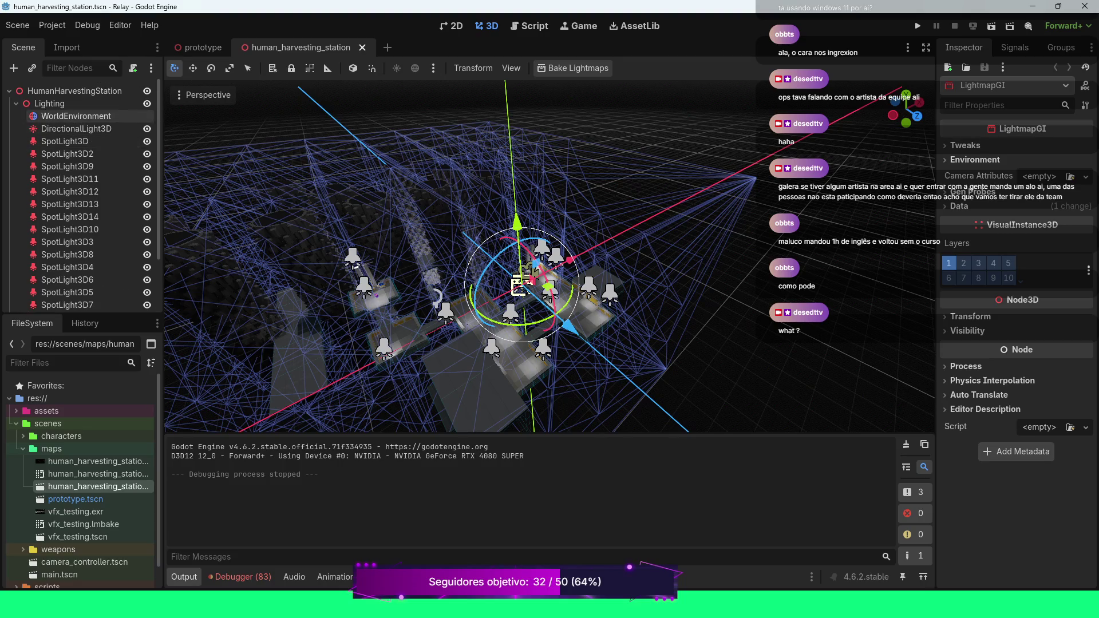
{"action": "left_click", "coordinate": [16, 103]}
{"action": "left_click", "coordinate": [16, 116]}
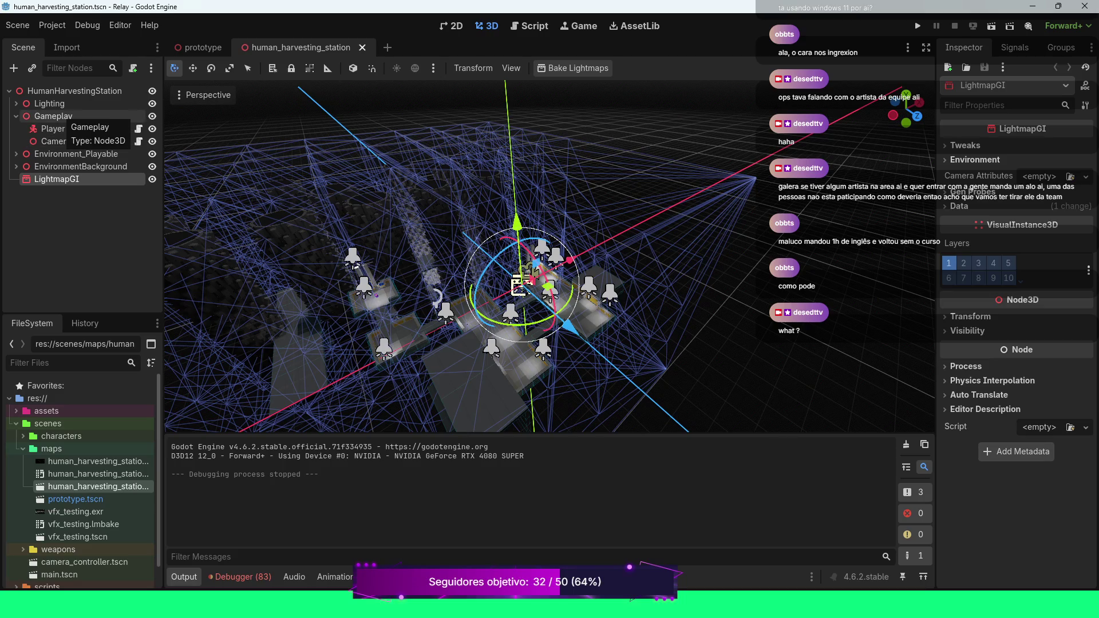
{"action": "double_click", "coordinate": [57, 116]}
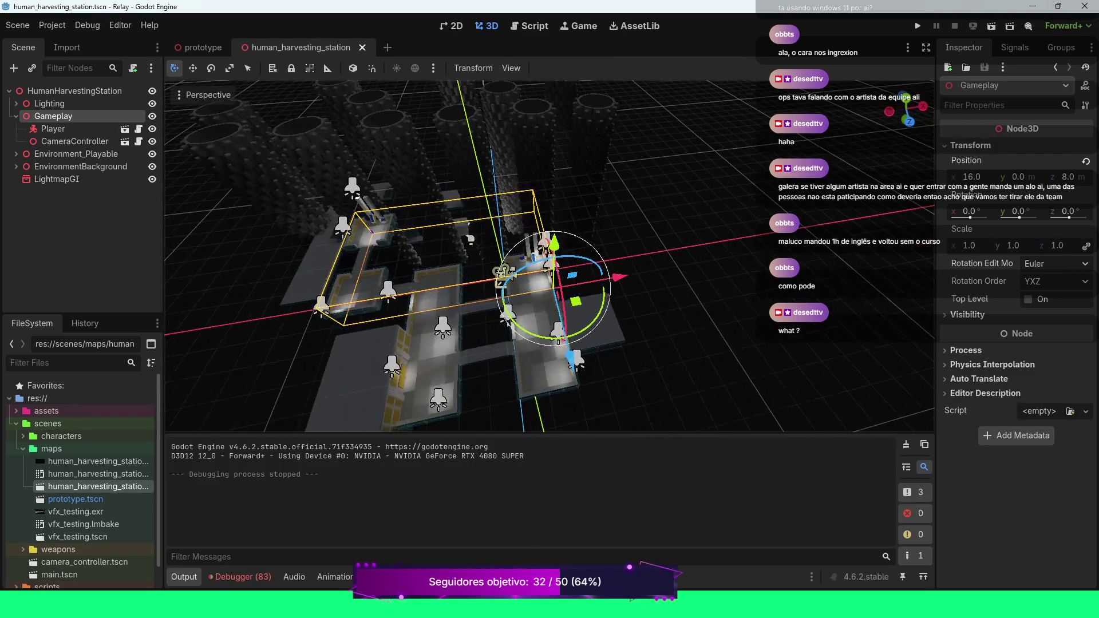
Zoom the viewport in and back out around the Gameplay group at 16, 0, 8
{"action": "scroll", "coordinate": [548, 256], "scroll_direction": "up", "scroll_amount": 5}
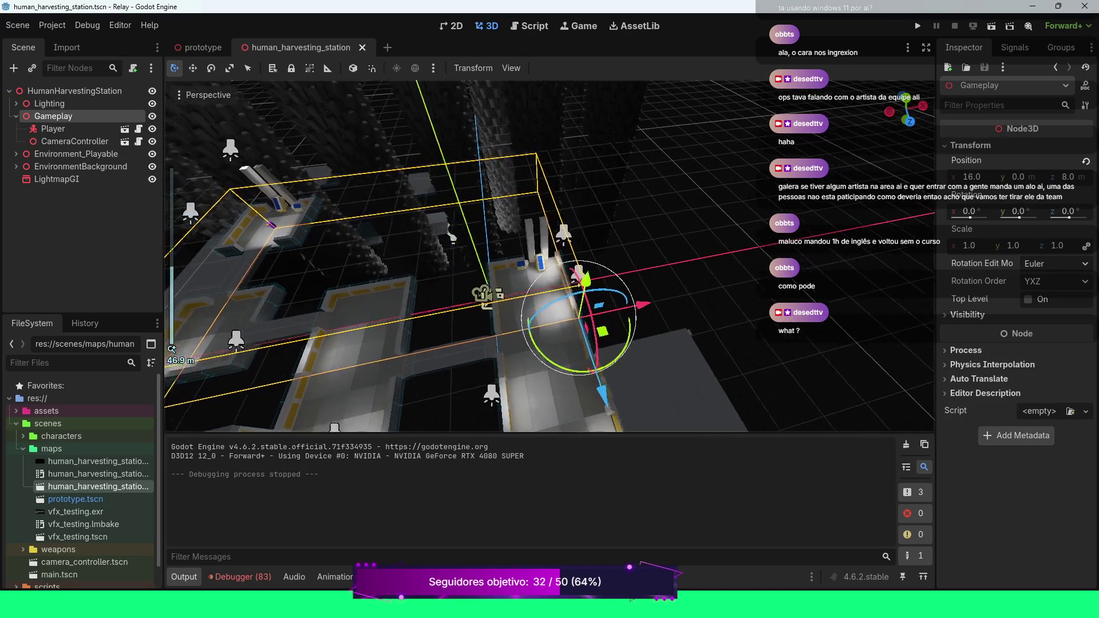
{"action": "scroll", "coordinate": [551, 256], "scroll_direction": "down", "scroll_amount": 4}
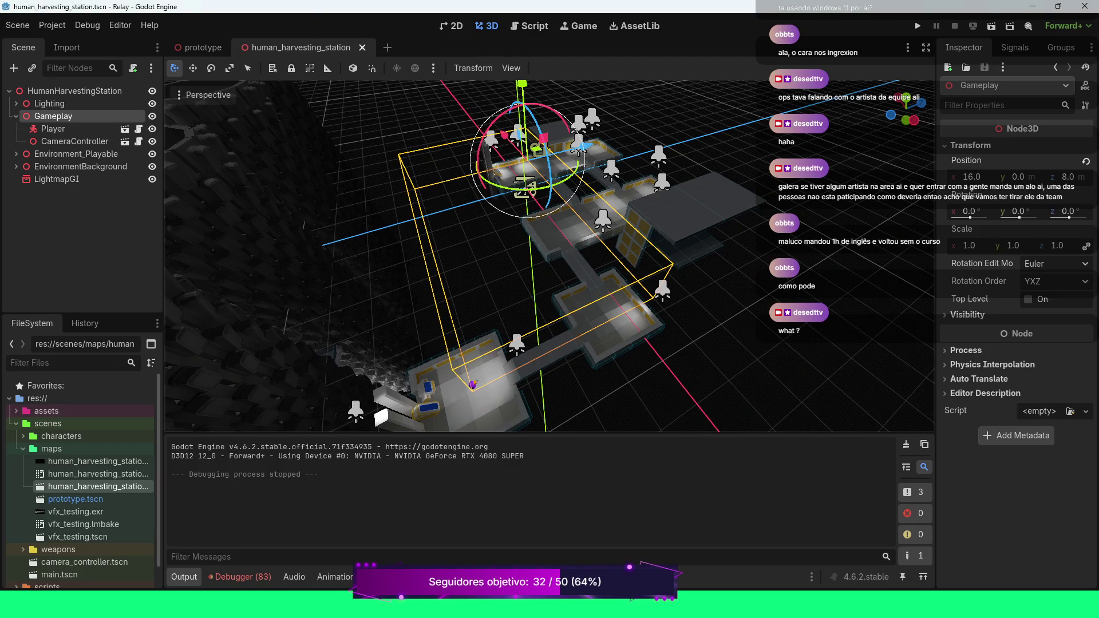
Zoom out and orbit around the Gameplay gizmo to see the whole station and its pillars
{"action": "scroll", "coordinate": [549, 255], "scroll_direction": "down", "scroll_amount": 2}
{"action": "scroll", "coordinate": [550, 254], "scroll_direction": "down", "scroll_amount": 2}
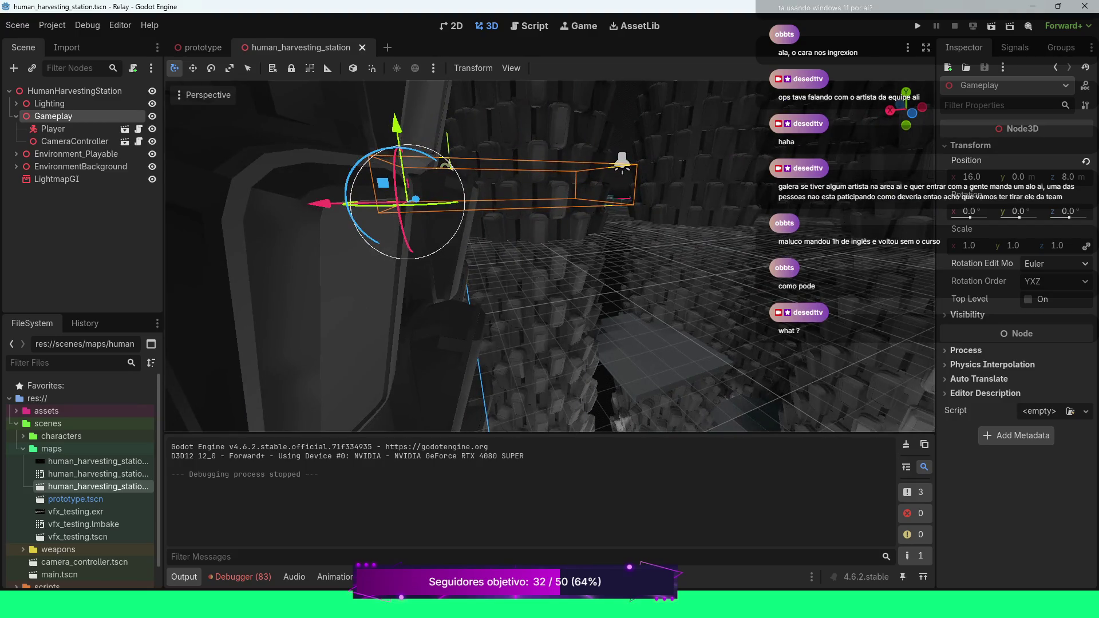
{"action": "scroll", "coordinate": [550, 255], "scroll_direction": "down", "scroll_amount": 5}
{"action": "mouse_move", "coordinate": [550, 229]}
{"action": "left_mouse_down"}
{"action": "mouse_move", "coordinate": [564, 384]}
{"action": "mouse_move", "coordinate": [548, 235]}
{"action": "left_mouse_up"}
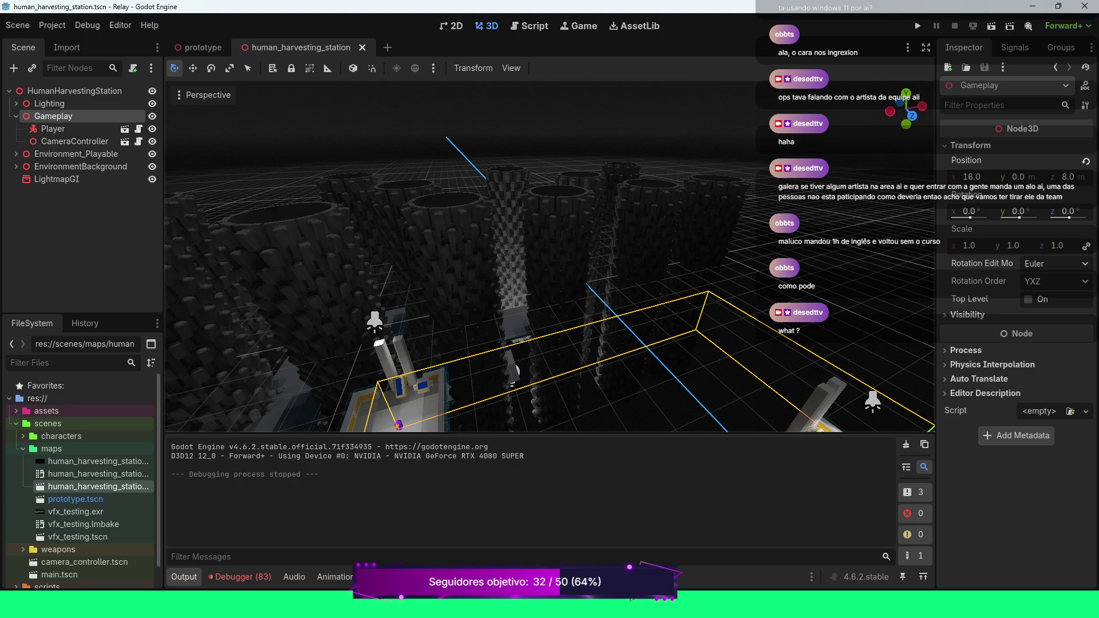
{"action": "scroll", "coordinate": [549, 258], "scroll_direction": "down", "scroll_amount": 8}
{"action": "left_click_drag", "start_coordinate": [550, 258], "coordinate": [507, 249]}
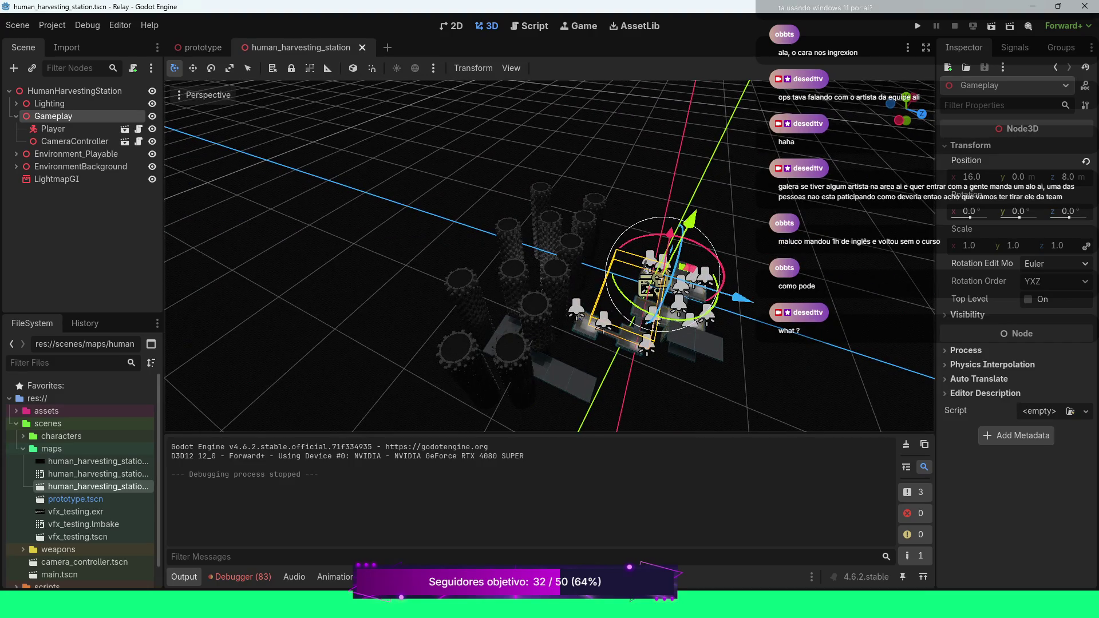
{"action": "left_click_drag", "start_coordinate": [506, 250], "coordinate": [486, 246]}
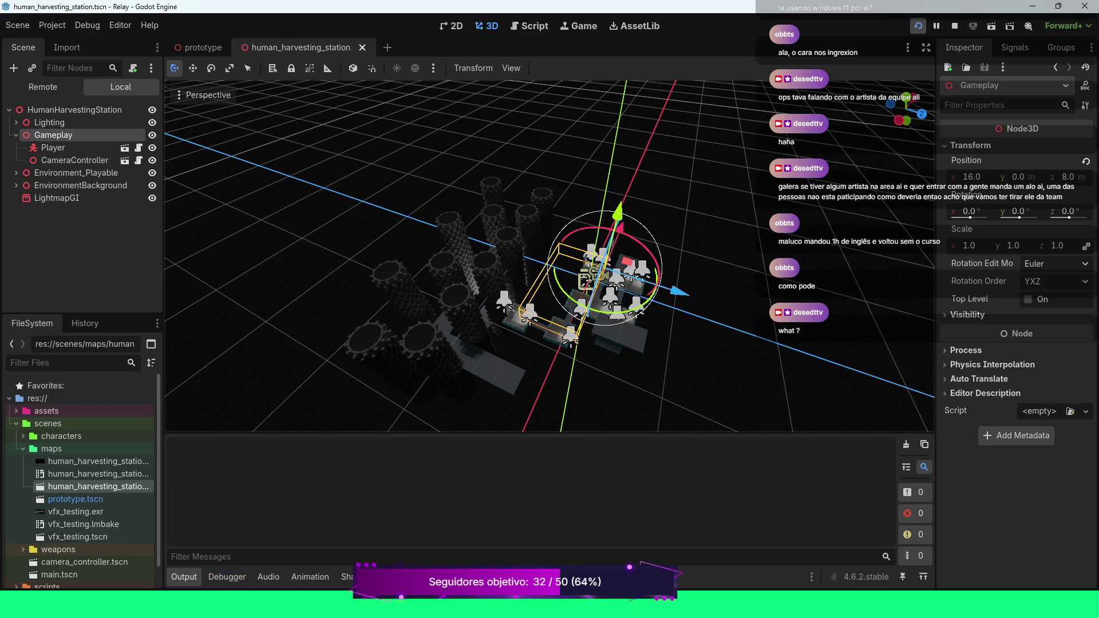
Run the game with F5, stop it, and relaunch it with F6
{"action": "key", "text": "F5"}
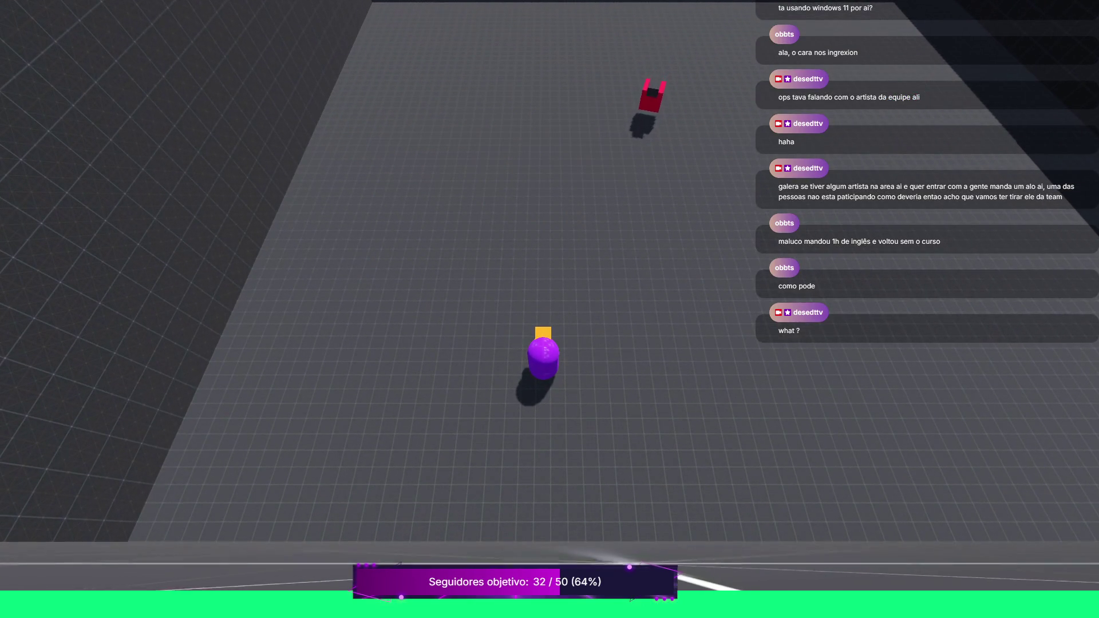
{"action": "key", "text": "F8"}
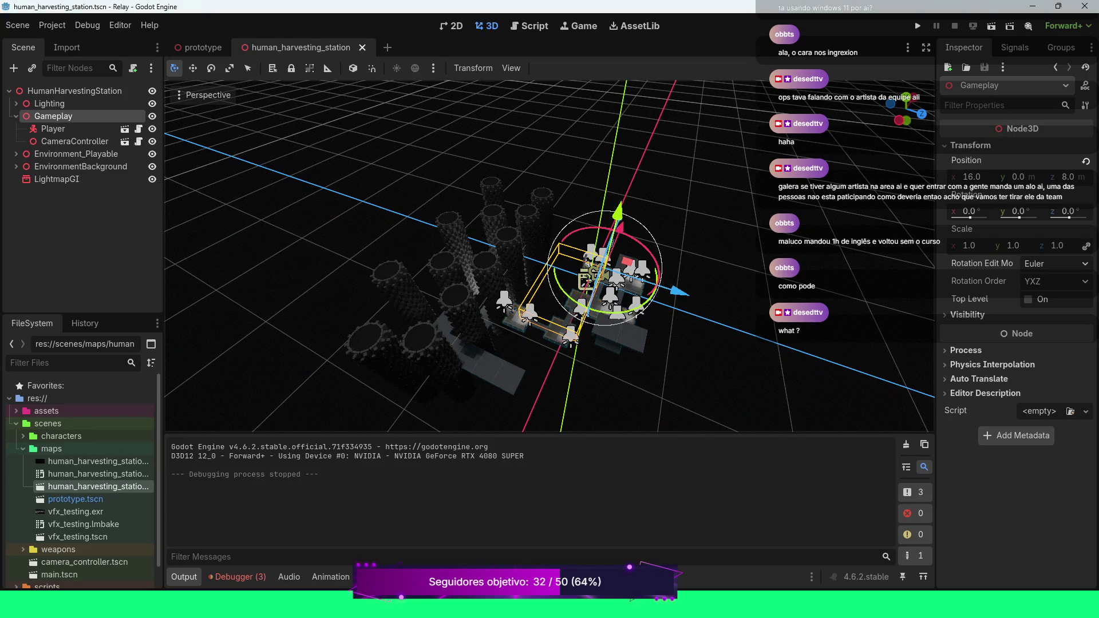
{"action": "key", "text": "F6"}
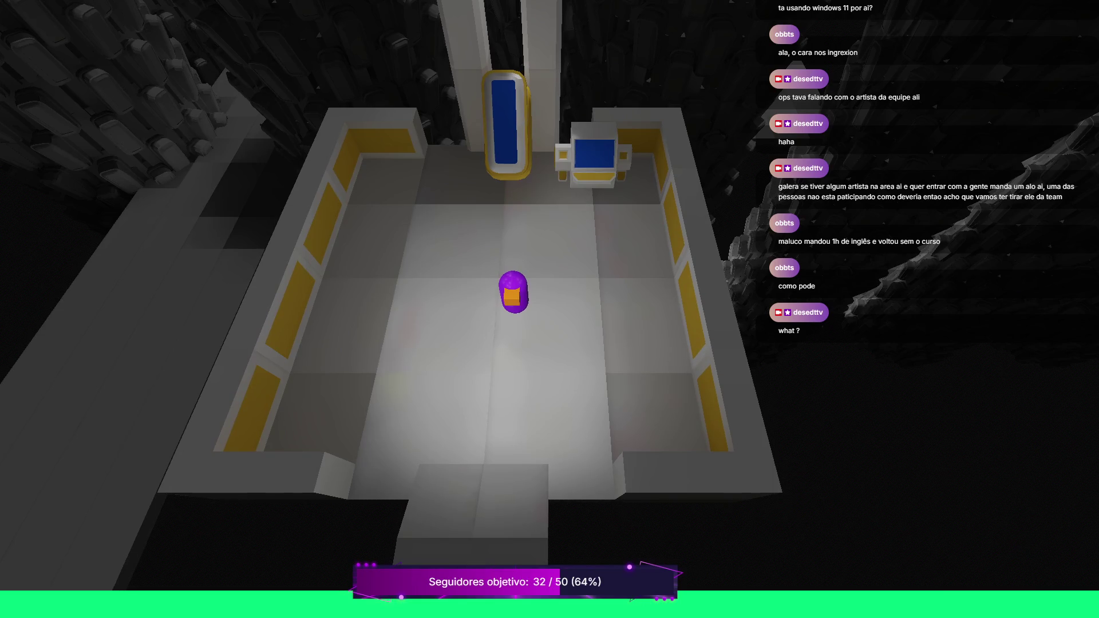
Walk the purple player south out of the starting room onto the exit walkway
{"action": "key", "text": "s"}
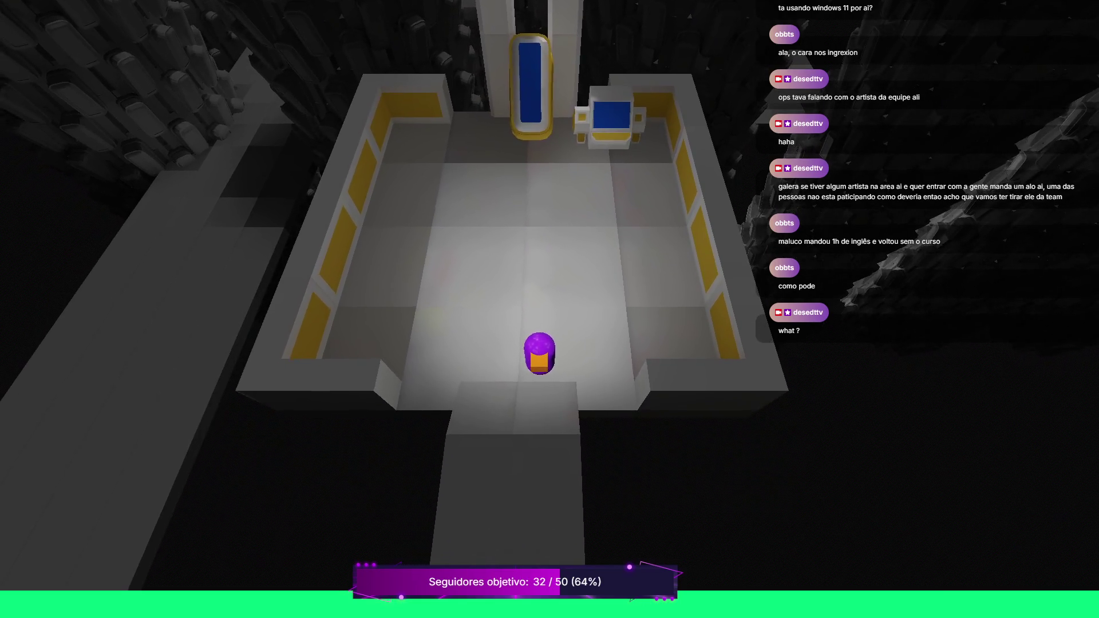
{"action": "key", "text": "s"}
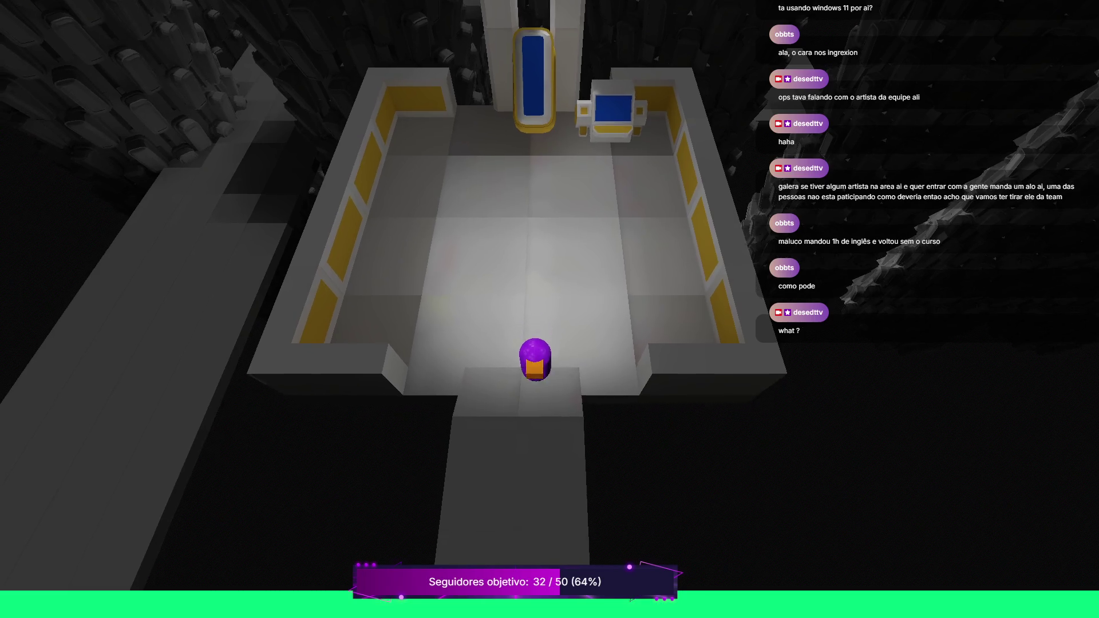
{"action": "key", "text": "s"}
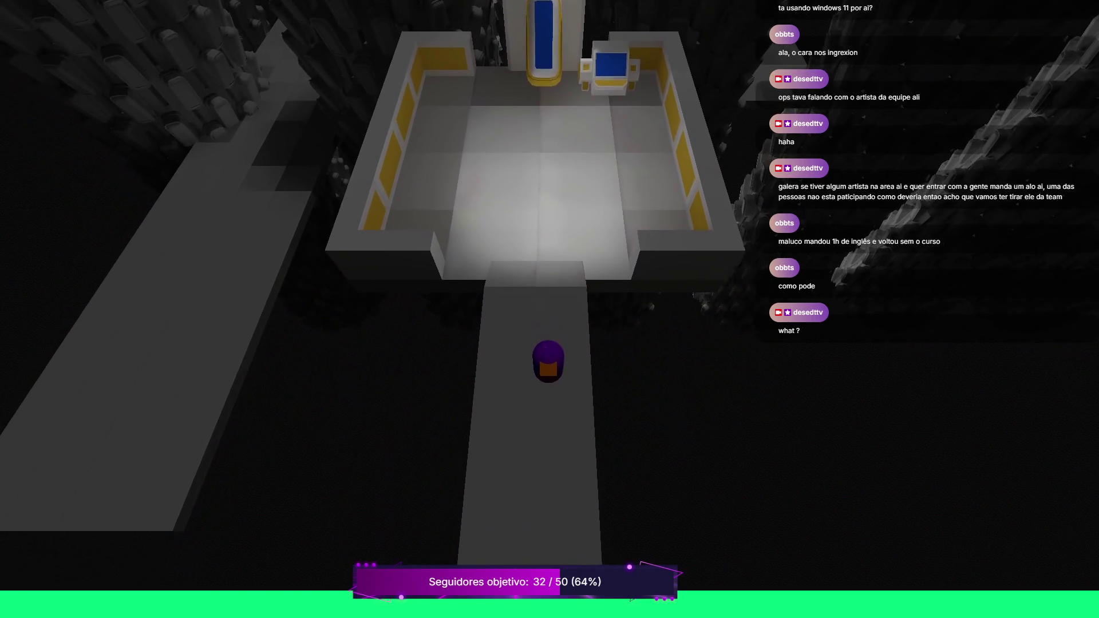